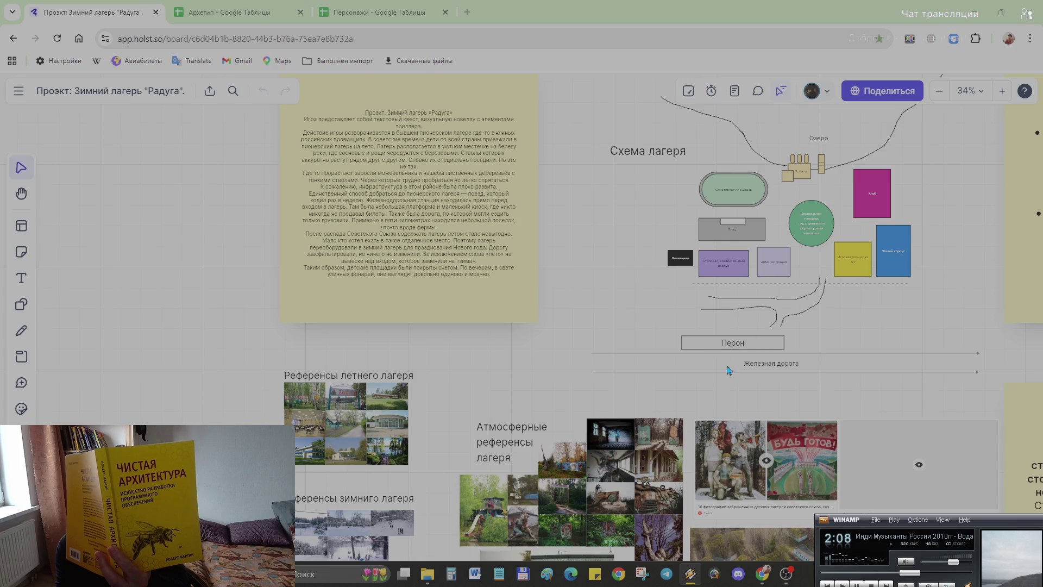
scroll(729, 371, "down", 3)
scroll(682, 442, "up", 3)
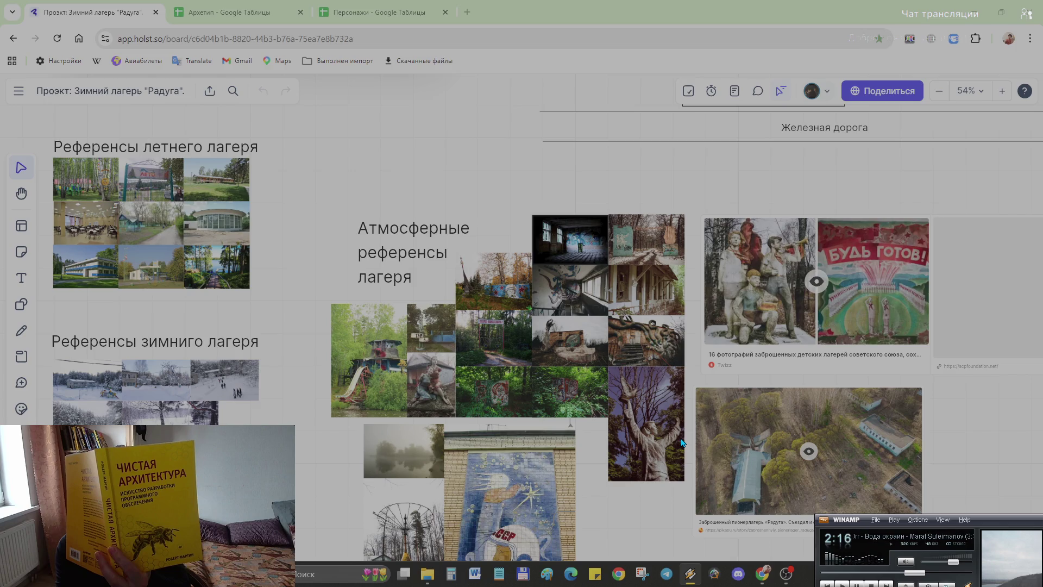
scroll(683, 443, "up", 2)
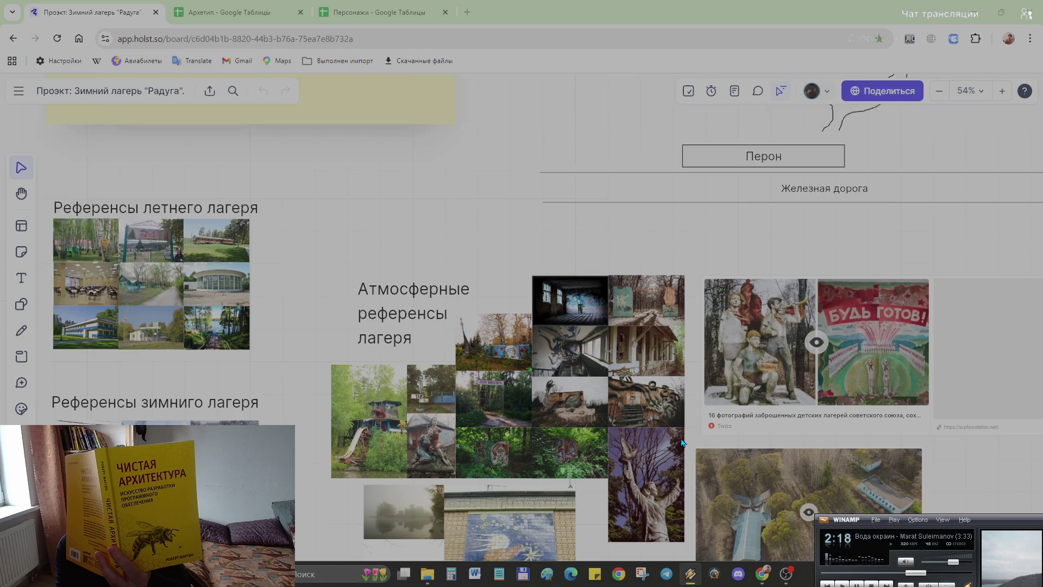
scroll(635, 424, "up", 3)
scroll(604, 407, "up", 2)
scroll(570, 394, "right", 3)
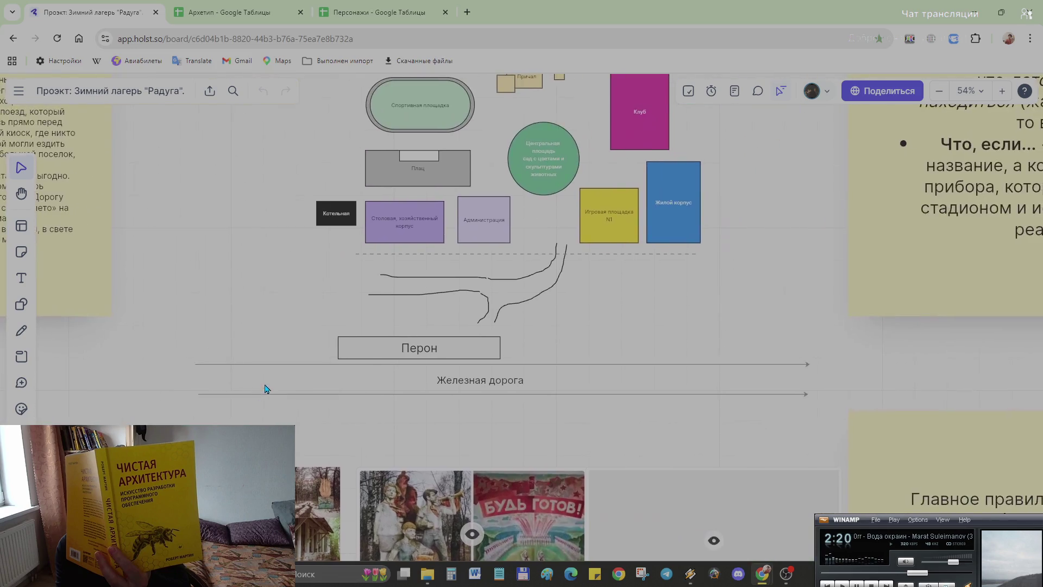
scroll(268, 388, "down", 2)
scroll(530, 391, "down", 3)
scroll(530, 410, "down", 2)
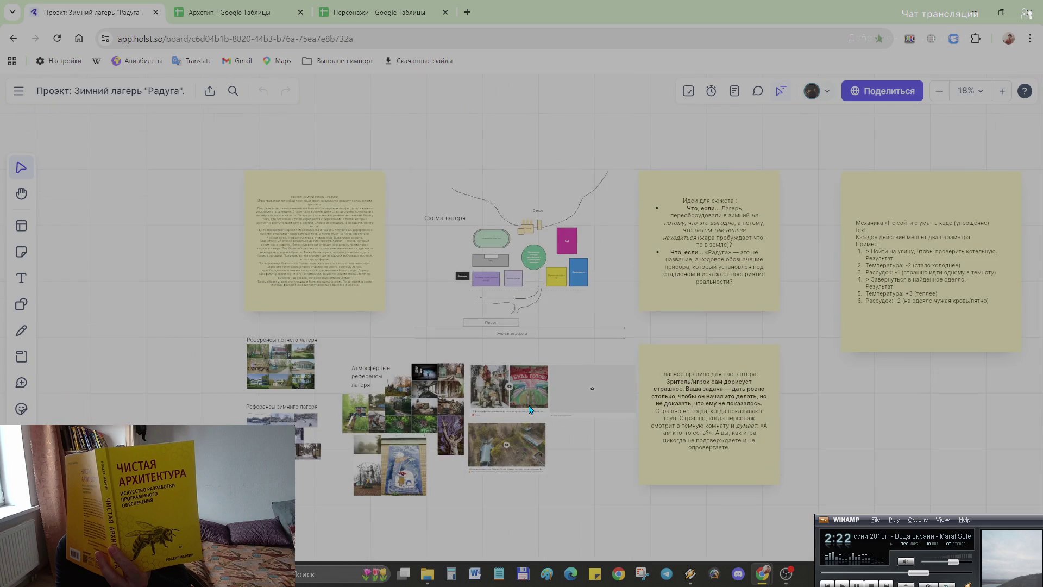
scroll(529, 409, "up", 2)
scroll(571, 441, "up", 2)
scroll(683, 495, "up", 1)
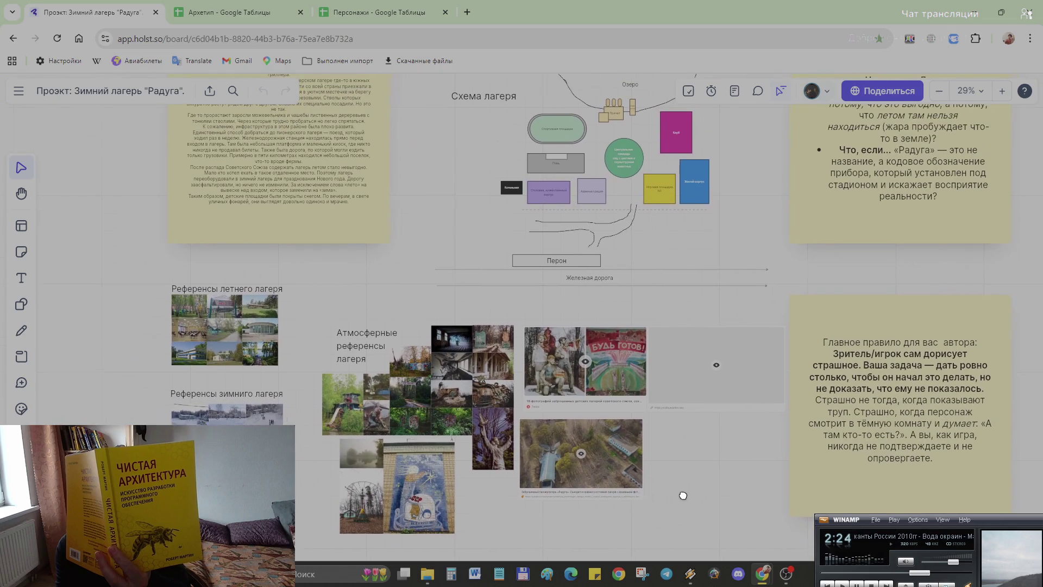
- Glance at the Архетип and Персонажи spreadsheets, then return to the Sheets home list
left_click_drag(684, 495, 405, 583)
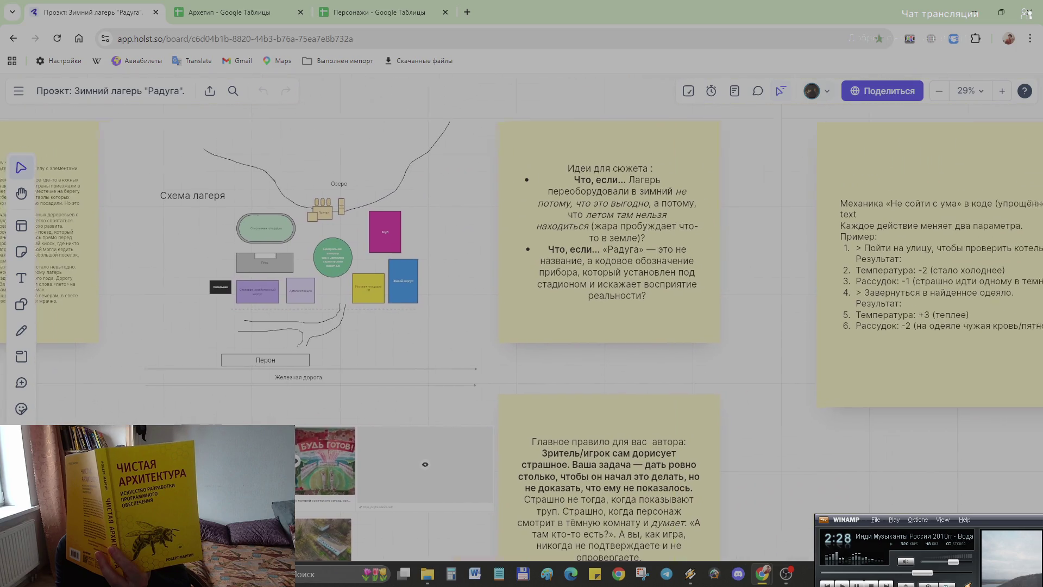
scroll(522, 341, "right", 3)
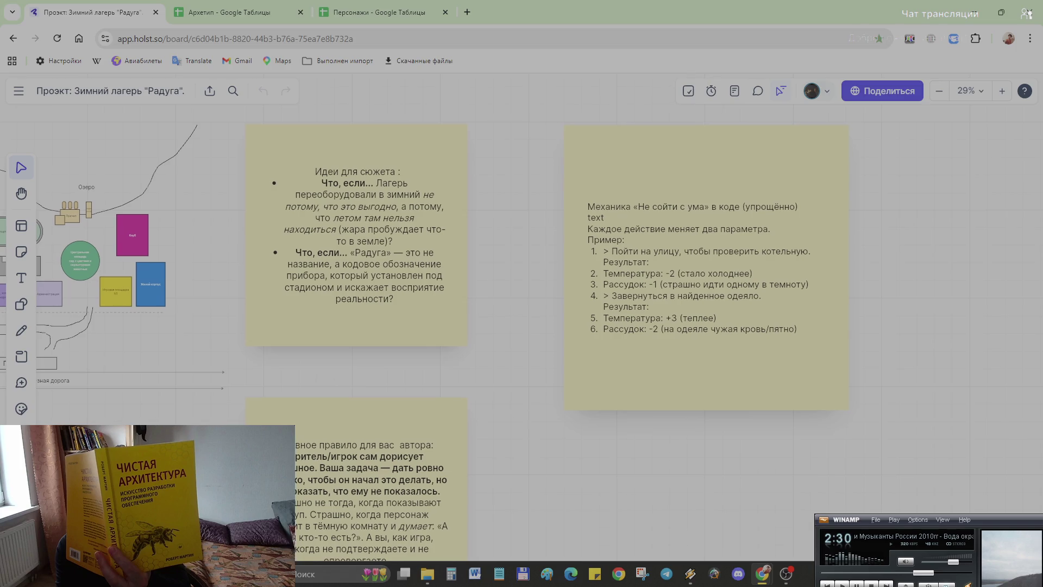
scroll(521, 340, "left", 2)
scroll(522, 341, "down", 1)
scroll(591, 503, "left", 5)
scroll(591, 503, "down", 1)
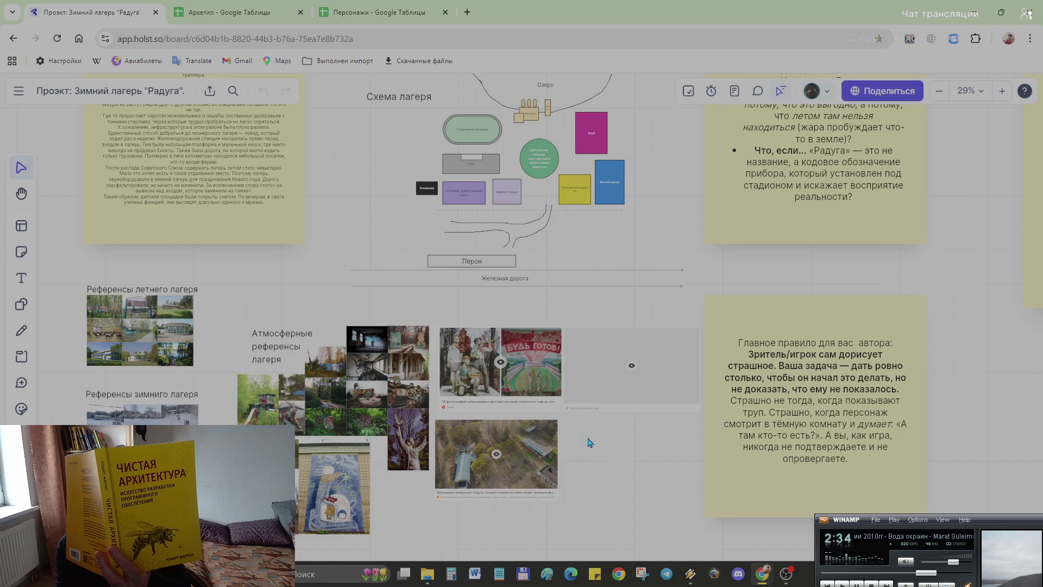
scroll(590, 439, "up", 2, "ctrl")
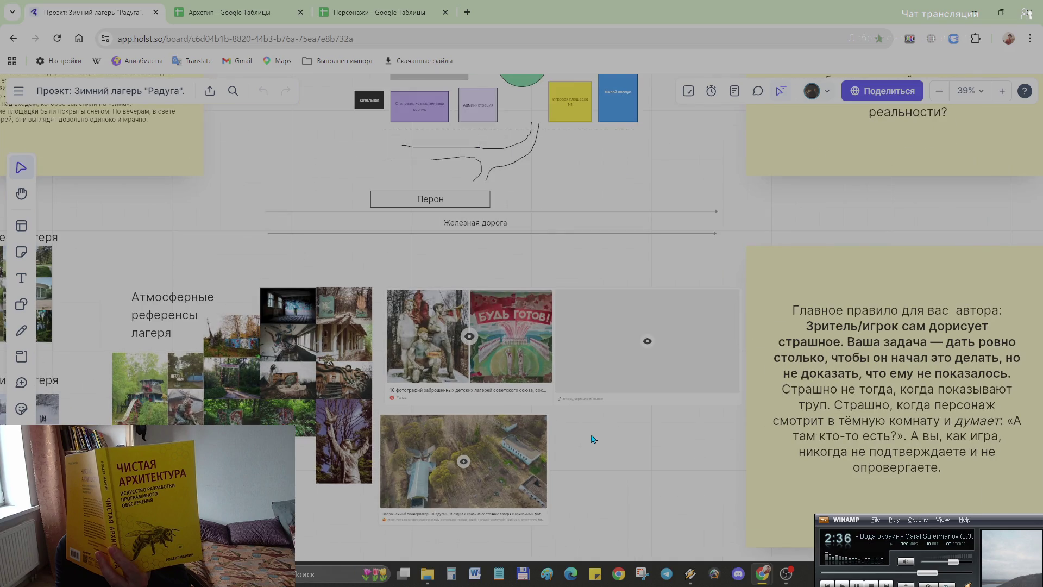
mouse_move(590, 438)
left_mouse_down()
mouse_move(782, 408)
mouse_move(826, 420)
left_mouse_up()
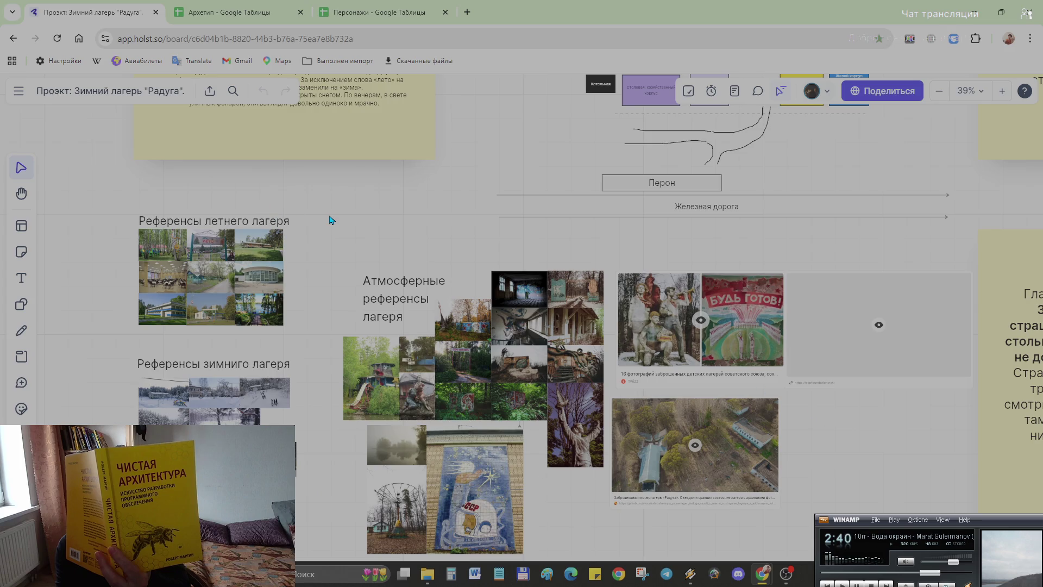
scroll(342, 326, "up", 3)
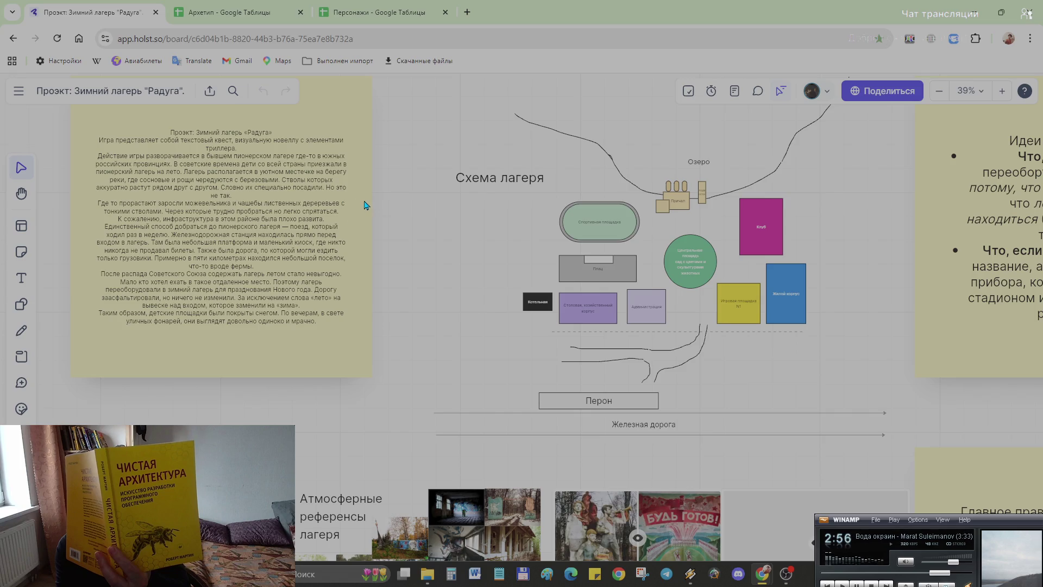
left_click(236, 22)
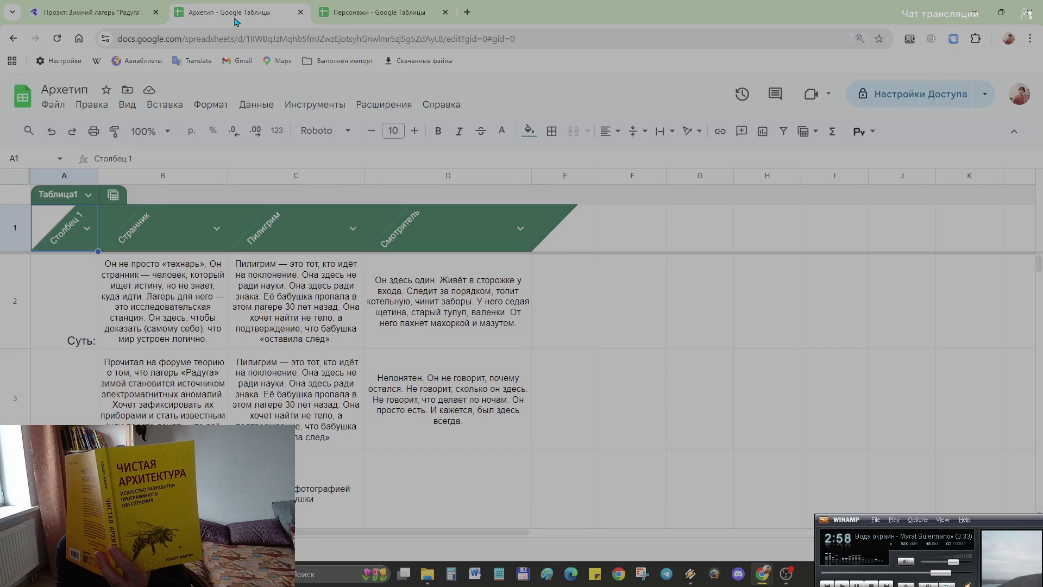
scroll(432, 231, "down", 2)
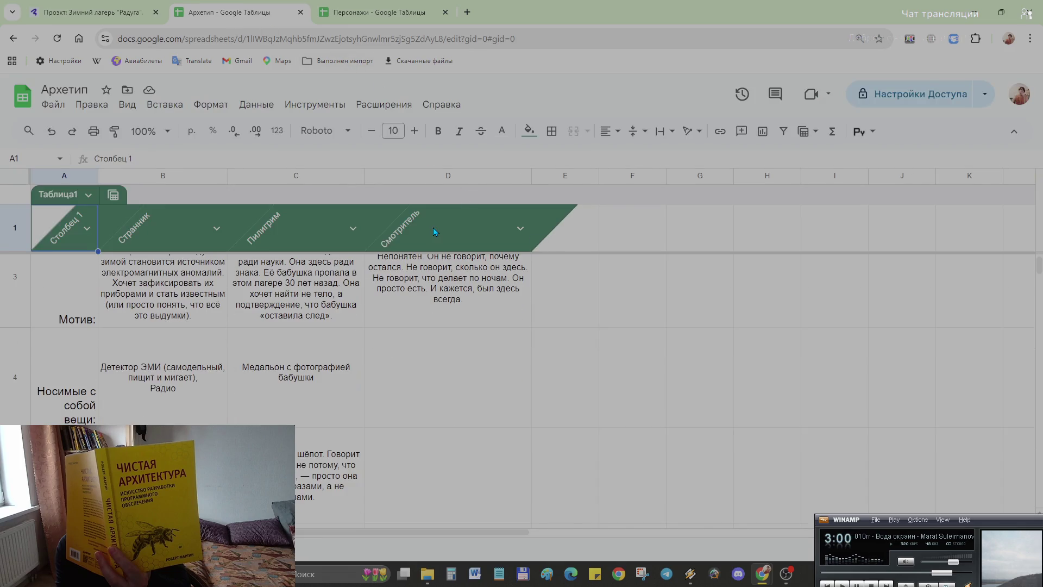
scroll(463, 332, "up", 2)
scroll(467, 334, "down", 3)
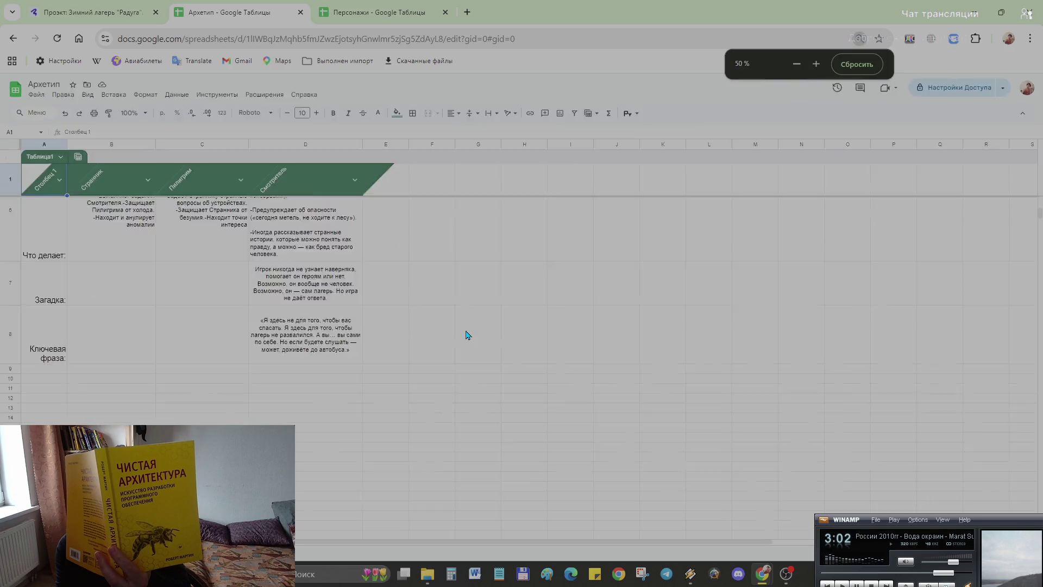
scroll(467, 335, "down", 2)
scroll(151, 188, "up", 4)
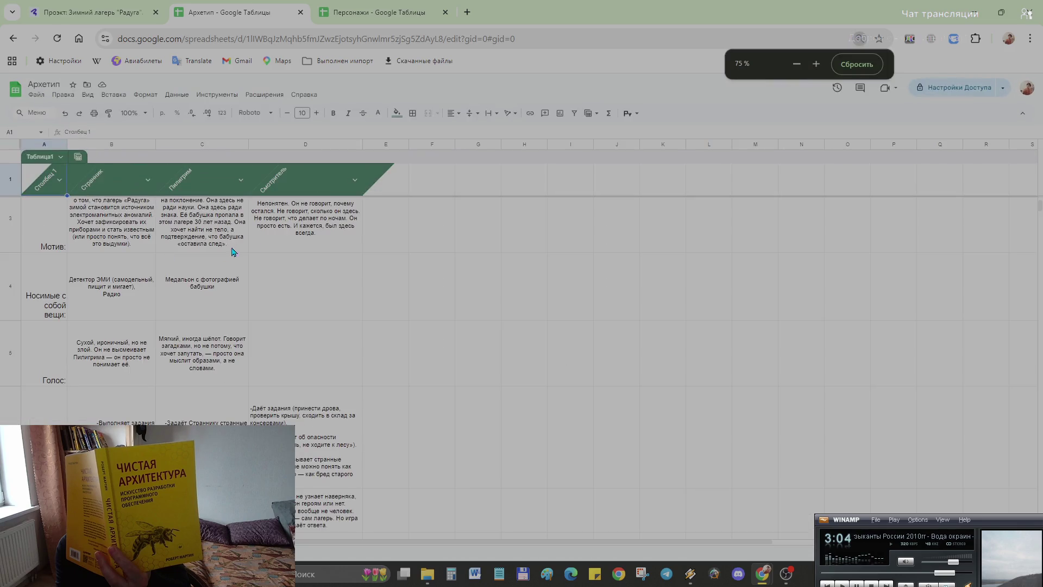
left_click(359, 20)
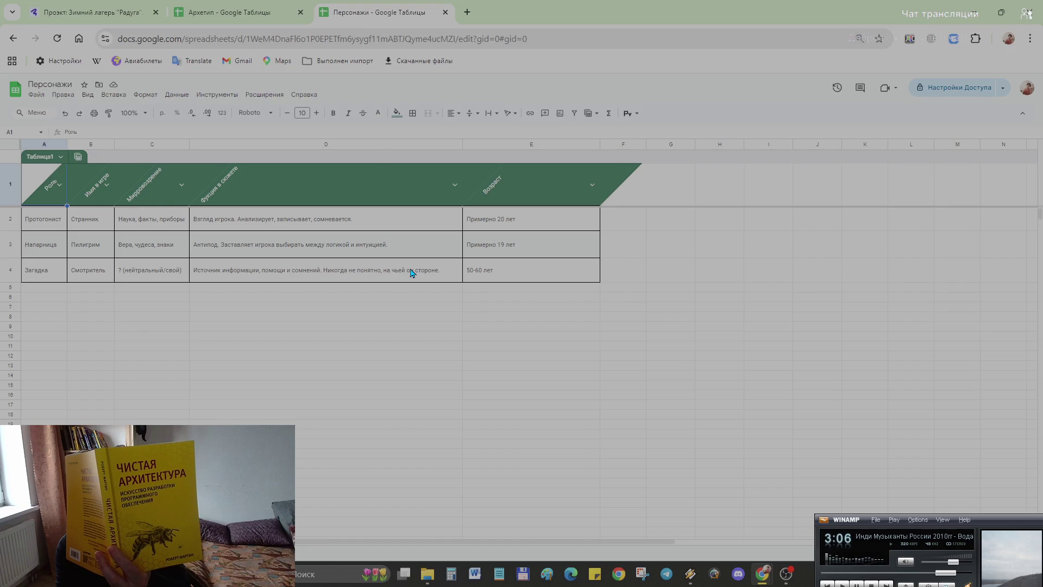
left_click(14, 91)
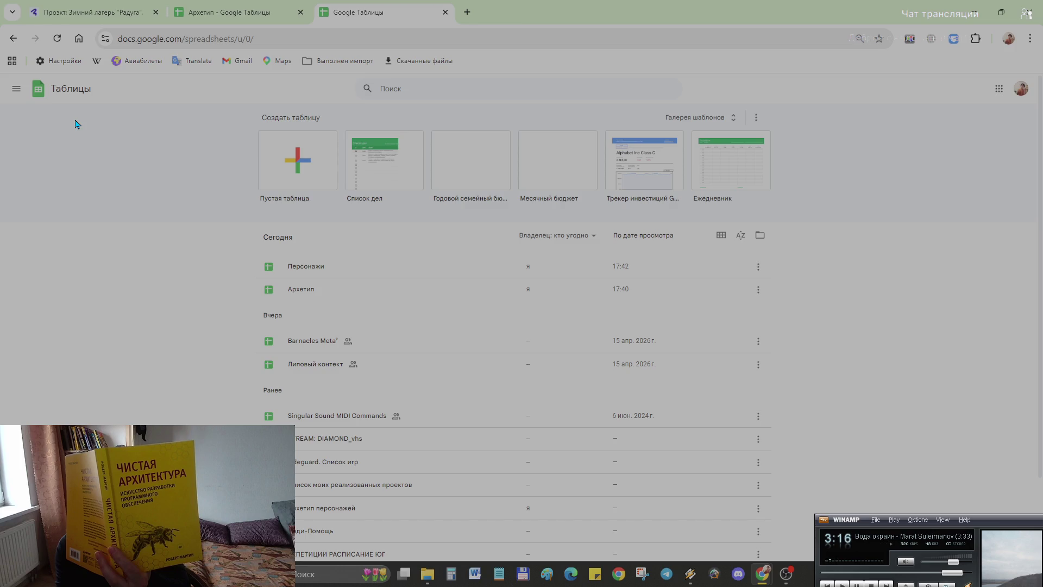
- Create a new blank spreadsheet from the home page
left_click(289, 163)
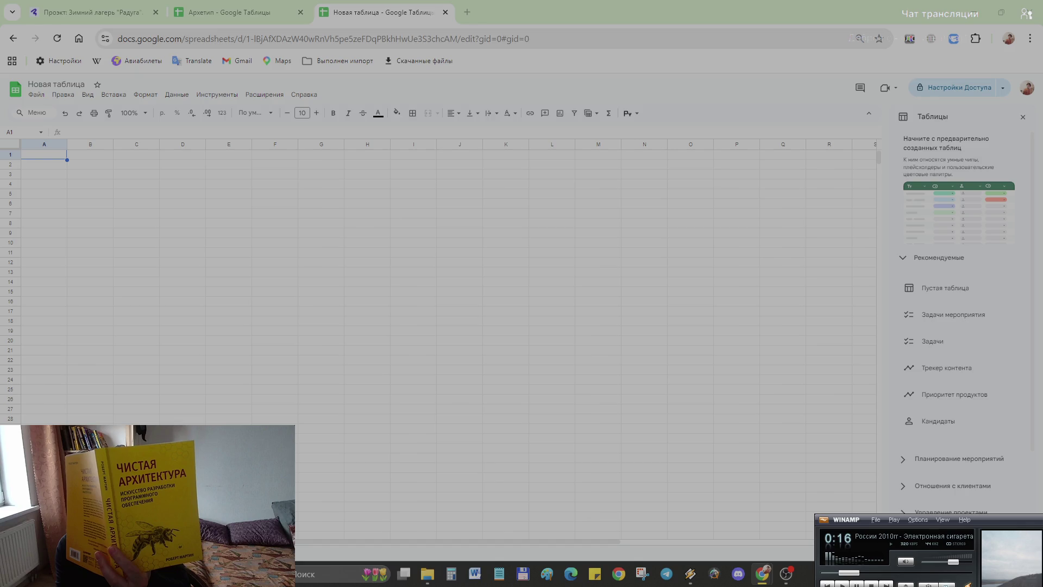
key("alt+Tab")
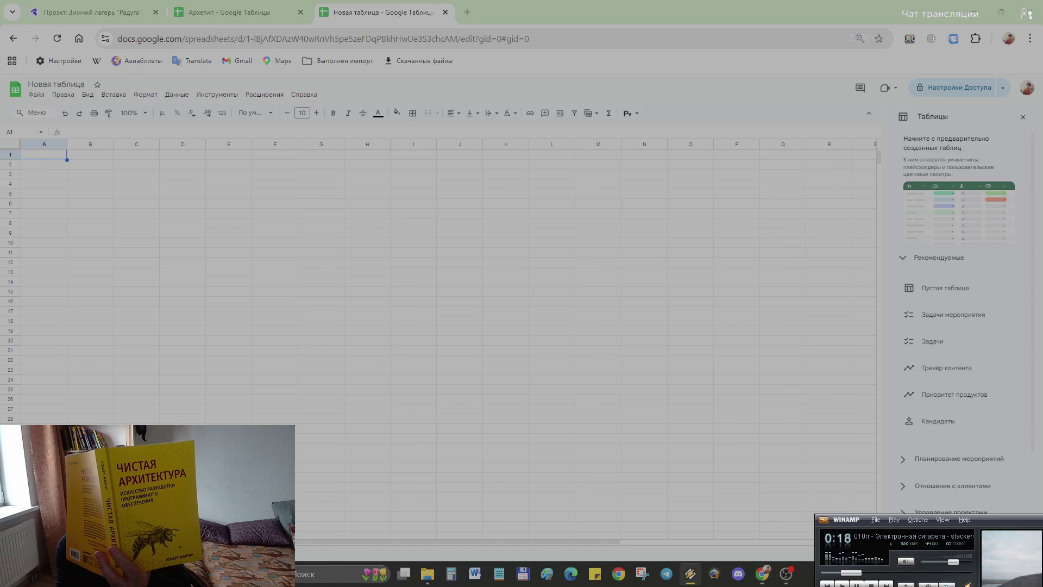
key("b")
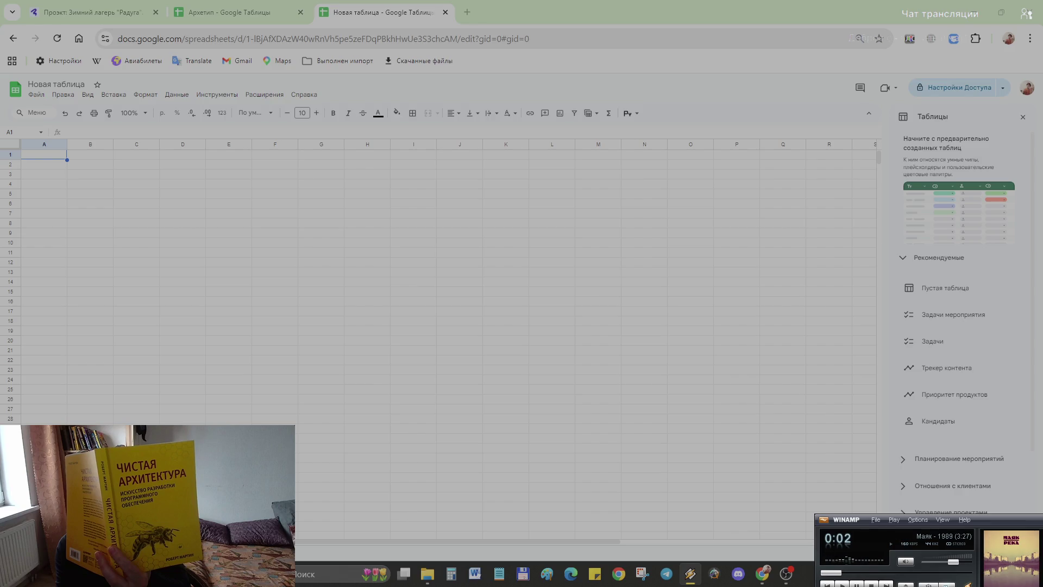
key("alt+Tab")
key("alt+Tab")
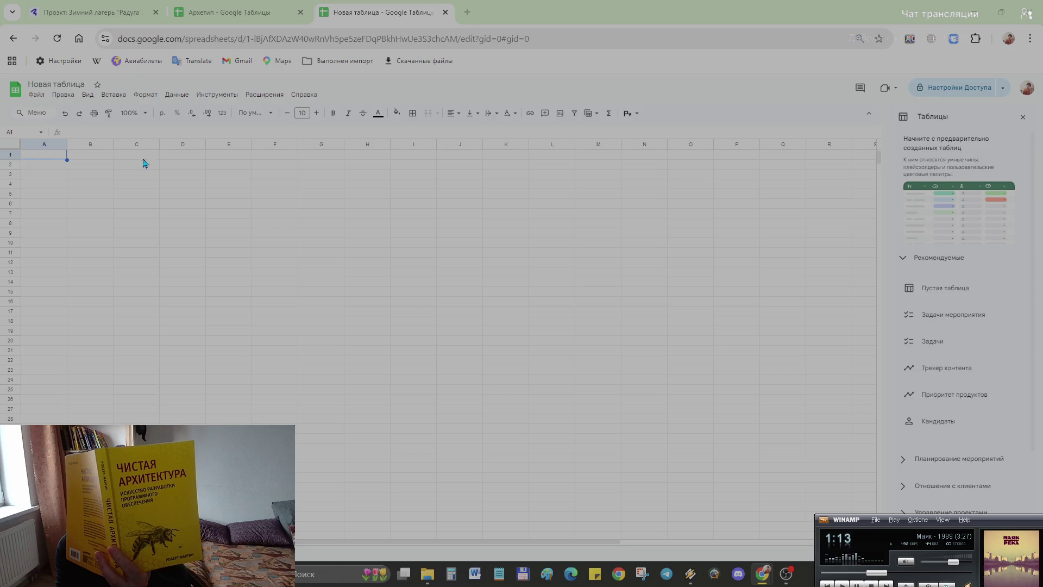
- Replace the title Новая таблица with Структура игры and confirm it
left_click(55, 84)
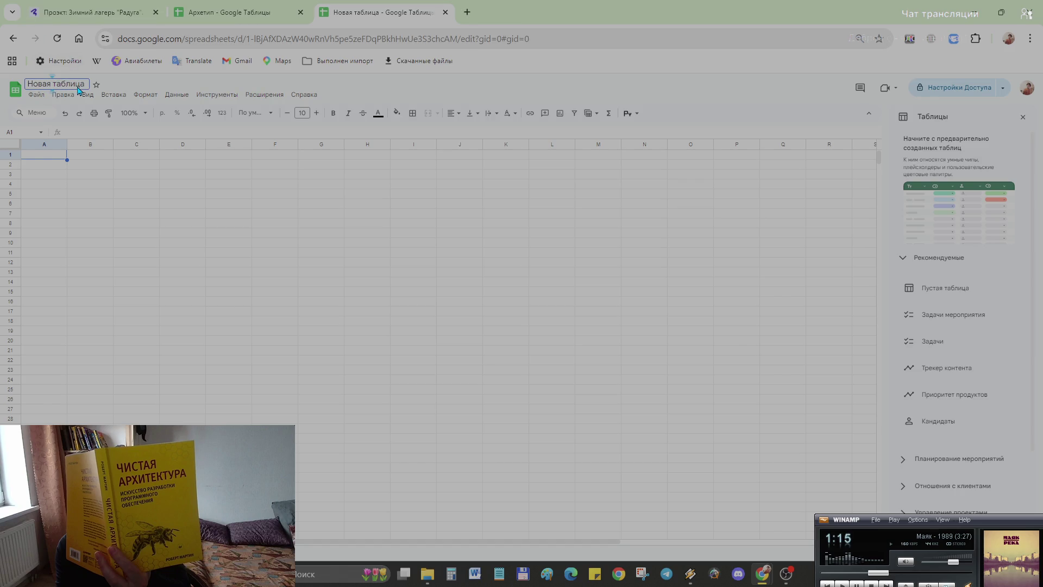
key("Right")
key("End")
key("BackSpace")
key("BackSpace")
key("BackSpace")
type("Сnh")
type("en")
key("BackSpace")
key("BackSpace")
key("BackSpace")
key("BackSpace")
key("BackSpace")
type("С")
type("тп")
key("BackSpace")
type("руткра")
key("BackSpace")
key("BackSpace")
key("BackSpace")
key("BackSpace")
key("BackSpace")
type("укт")
type("у")
type("ра иг")
type("ры")
key("Return")
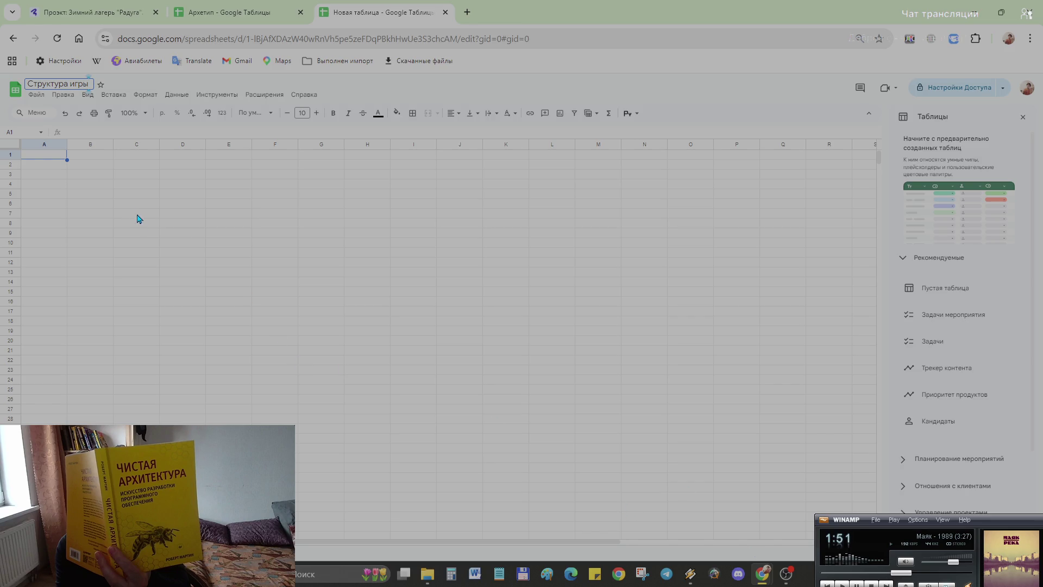
- Select cells A1 through C1 for the new table
left_click_drag(66, 157, 68, 166)
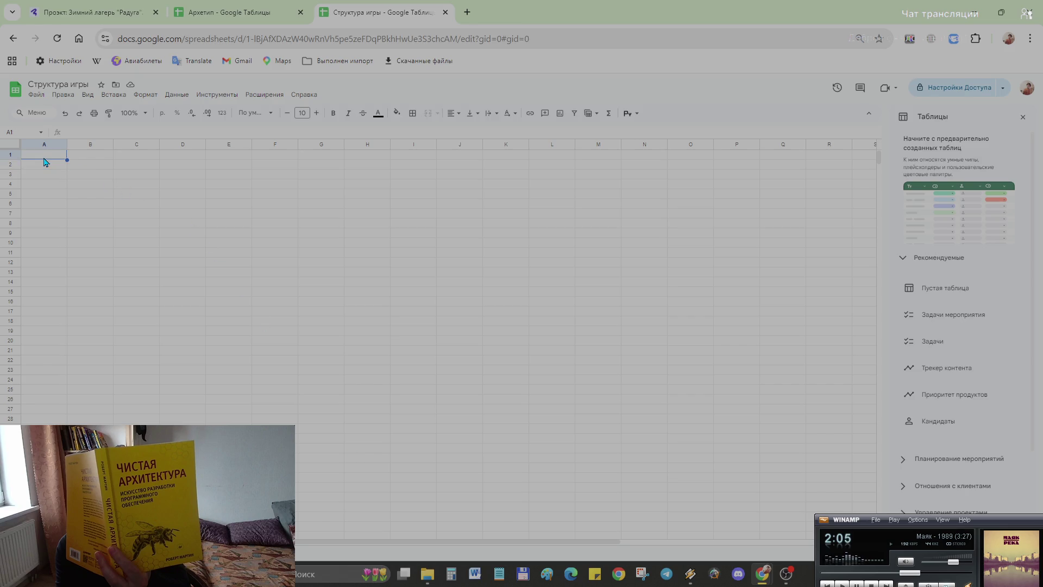
left_click_drag(46, 155, 144, 155)
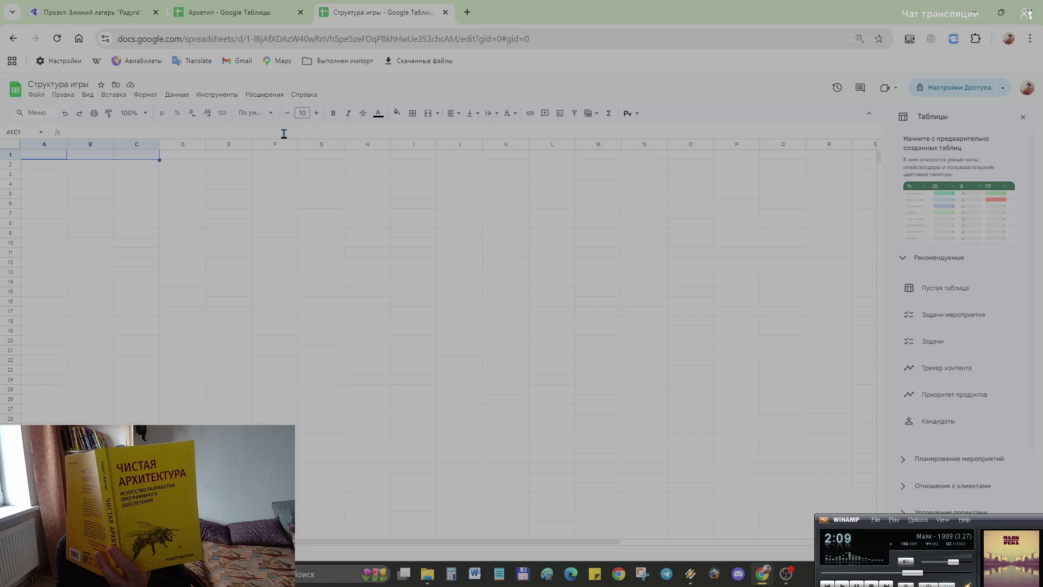
- Convert A1:C1 into a table (Таблица1) with headers Столбец 1–3 via Format
left_click(143, 95)
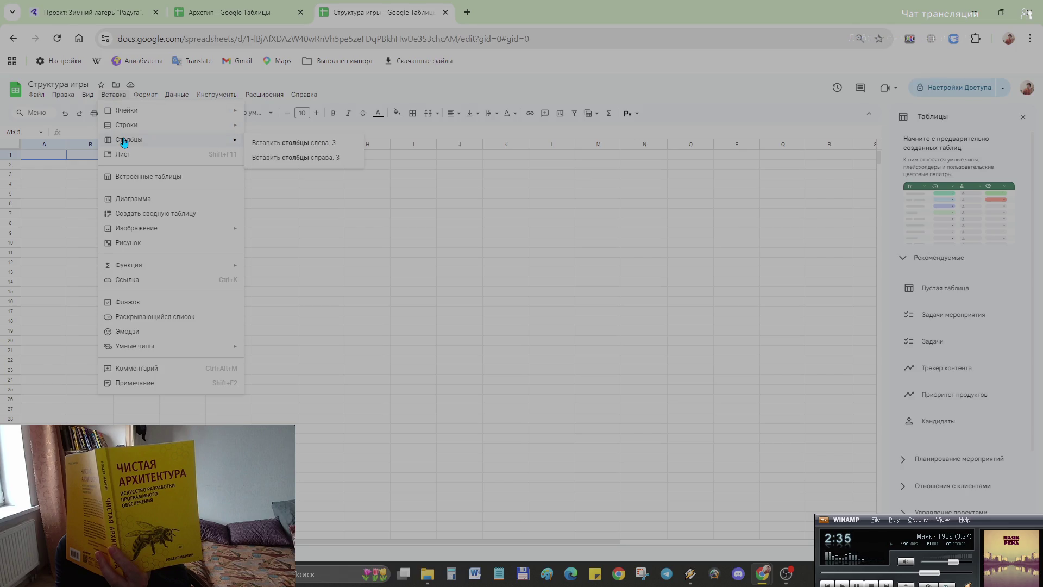
mouse_move(126, 110)
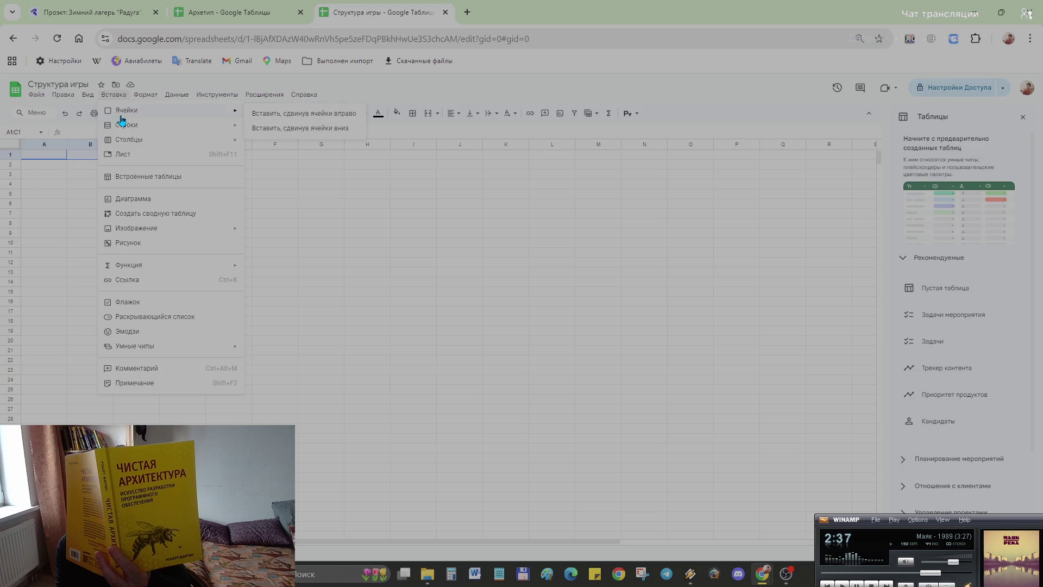
left_click(139, 177)
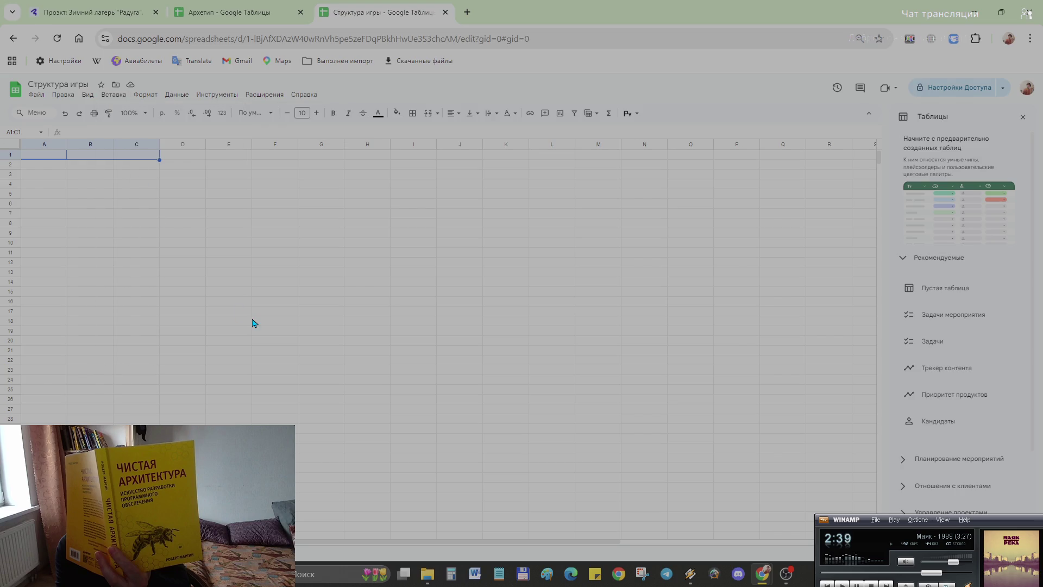
left_click(110, 96)
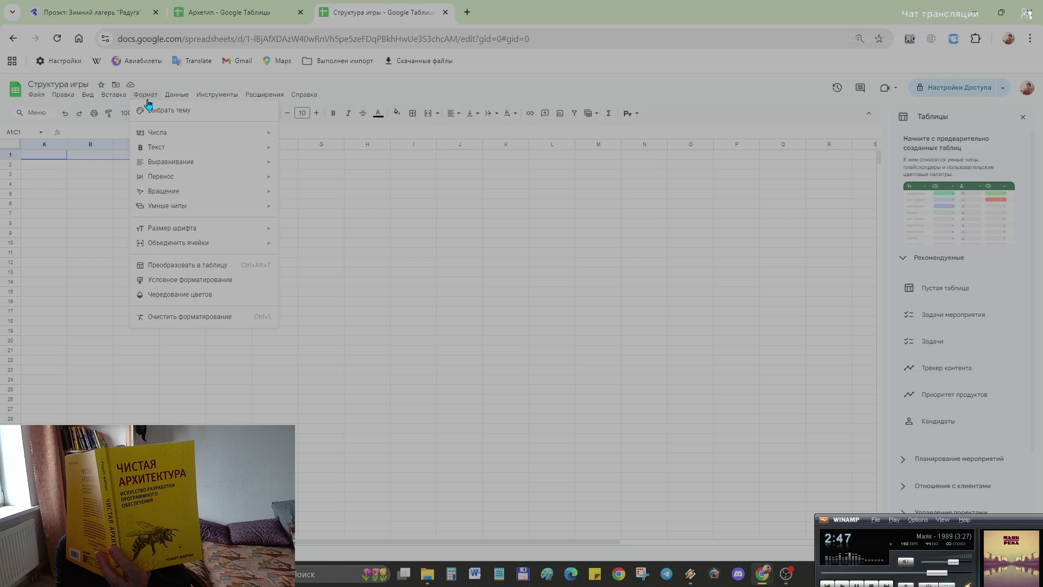
left_click(186, 267)
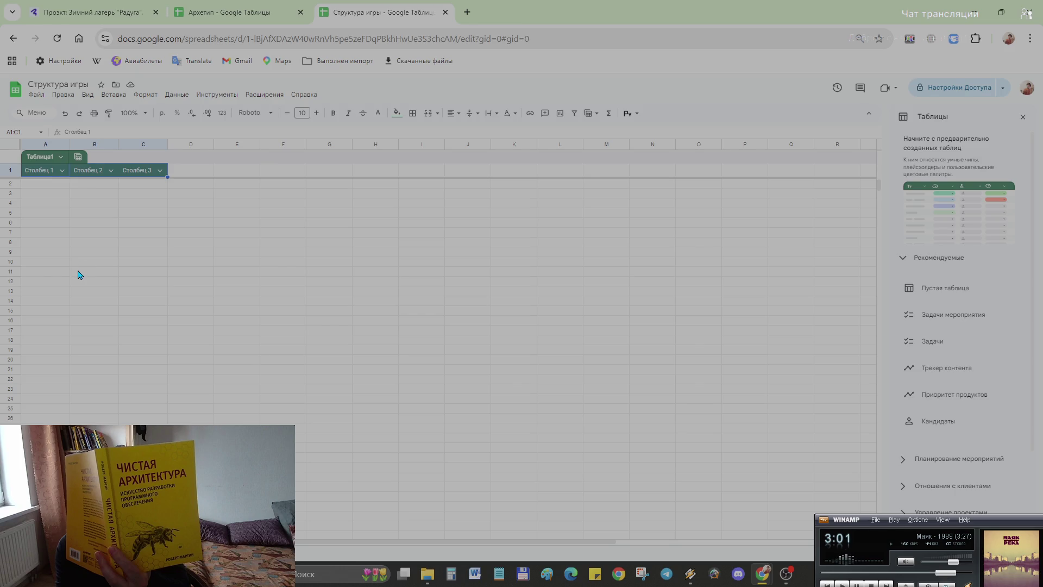
- Number the table rows 1 to 7 down column A
left_click(46, 173)
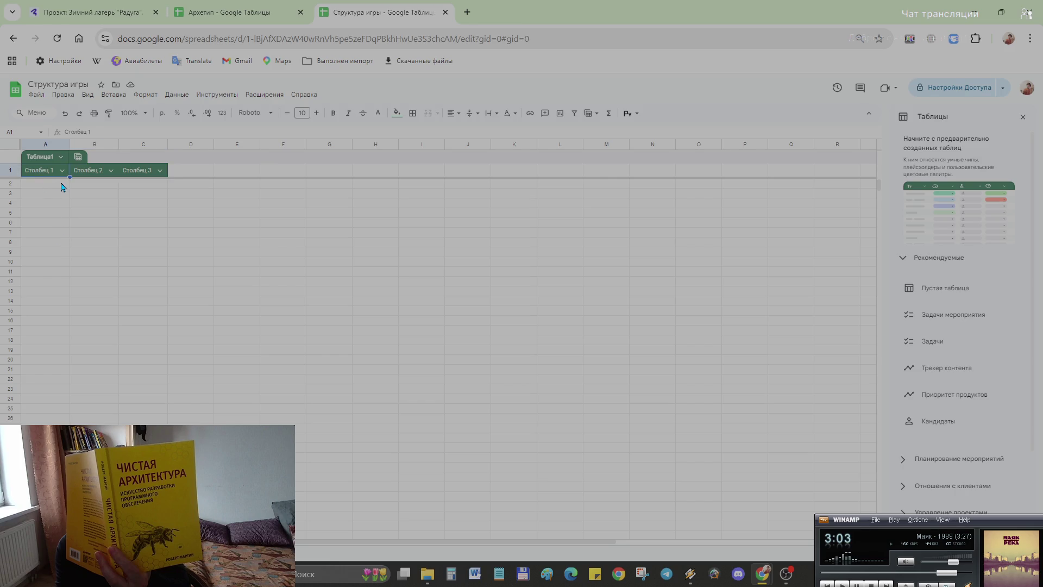
left_click(45, 190)
double_click(51, 187)
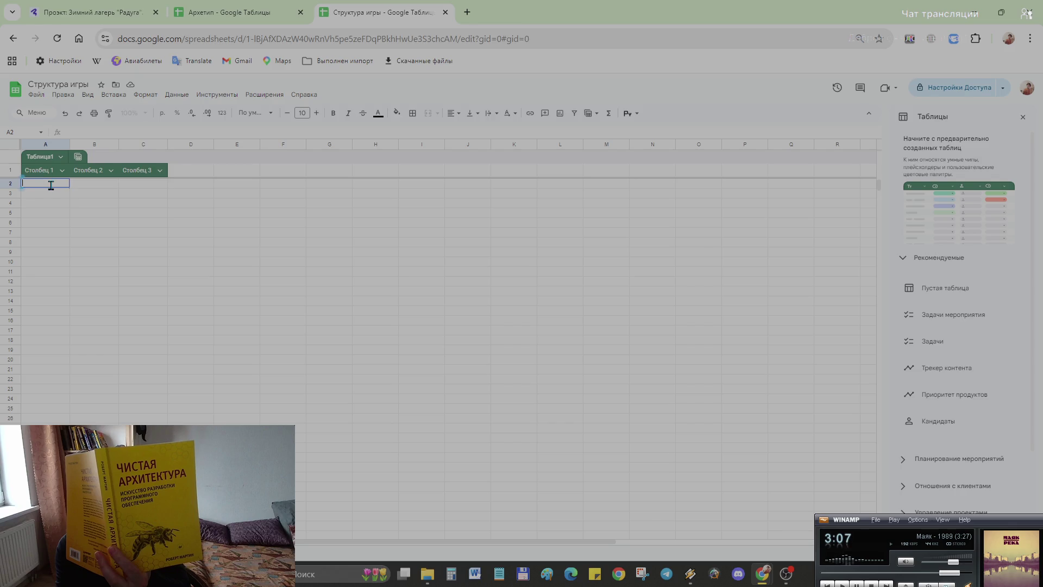
type("1")
double_click(37, 196)
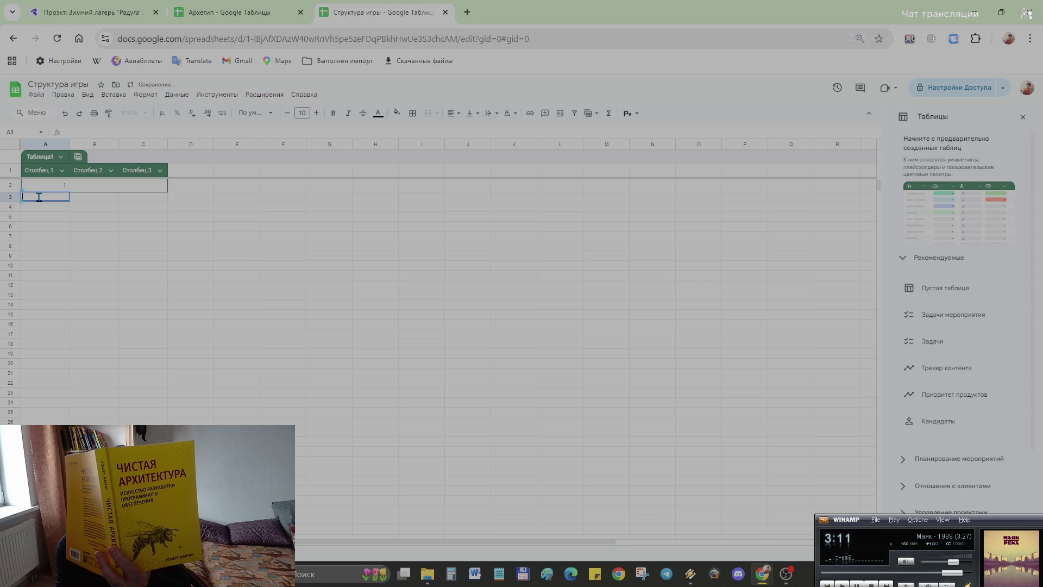
type("2")
left_click(45, 230)
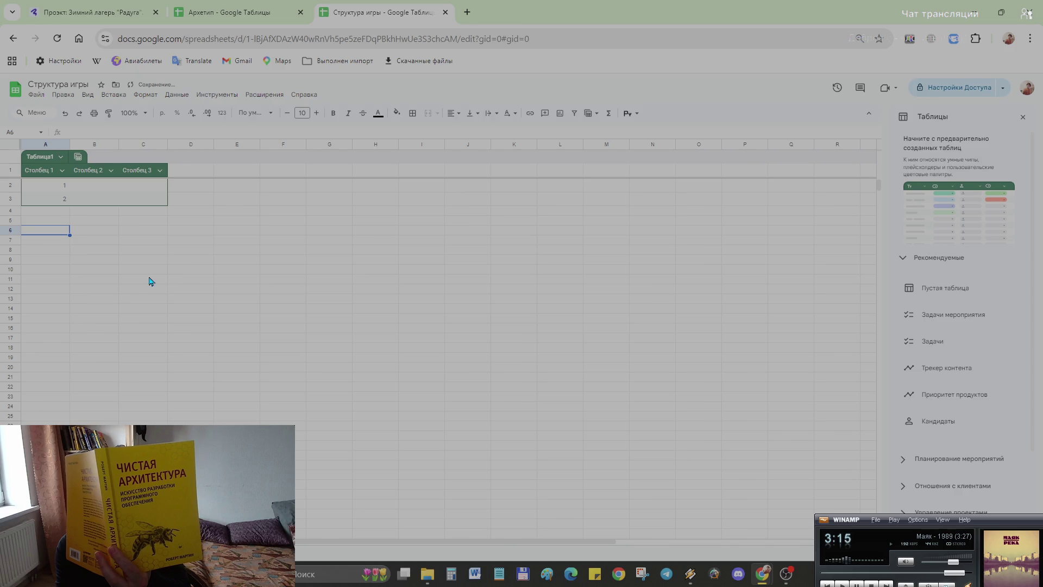
left_click(132, 271)
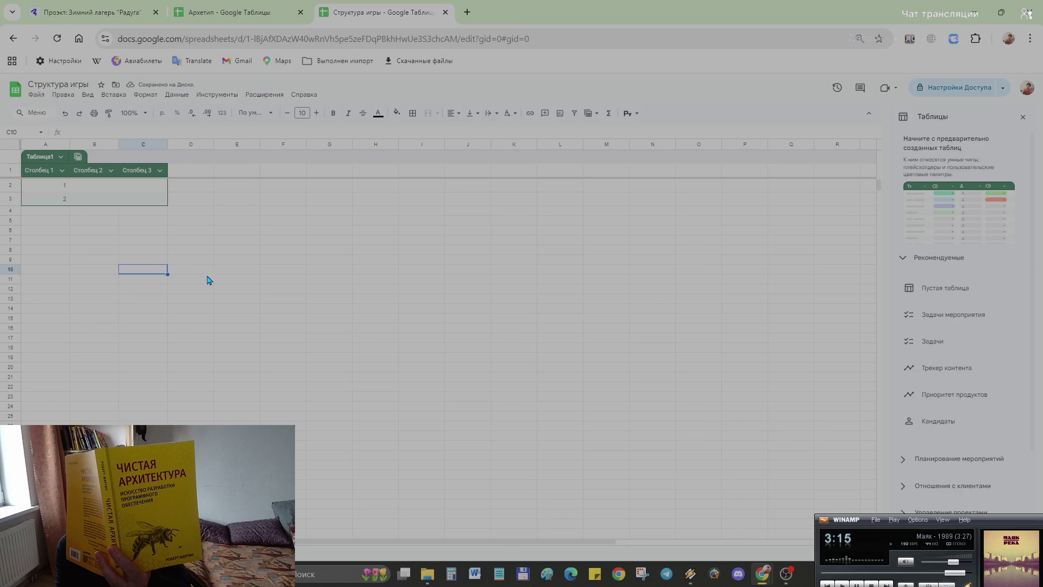
left_click(147, 202)
left_click_drag(125, 203, 33, 204)
left_click(42, 199)
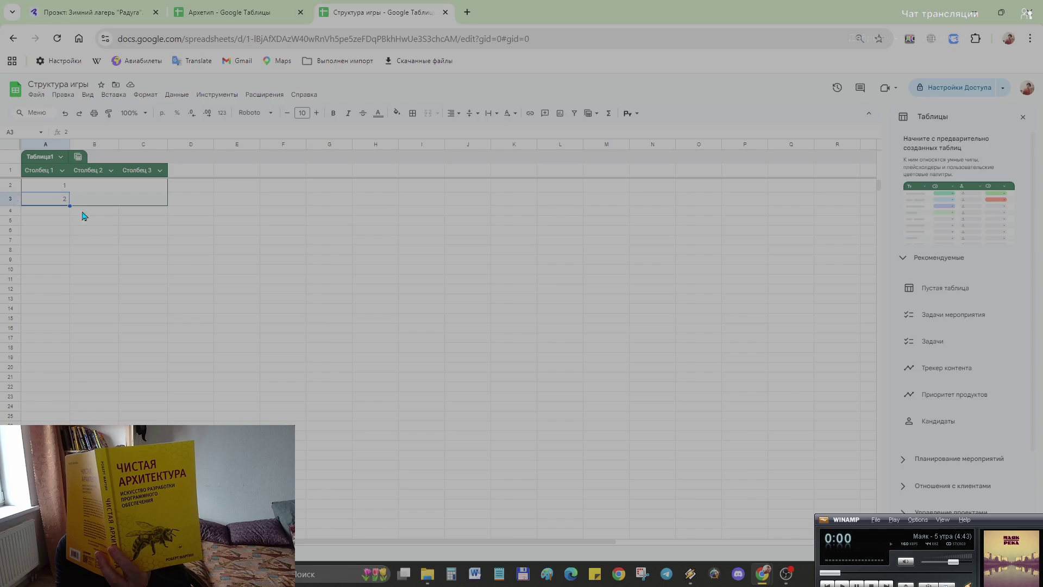
left_click(44, 212)
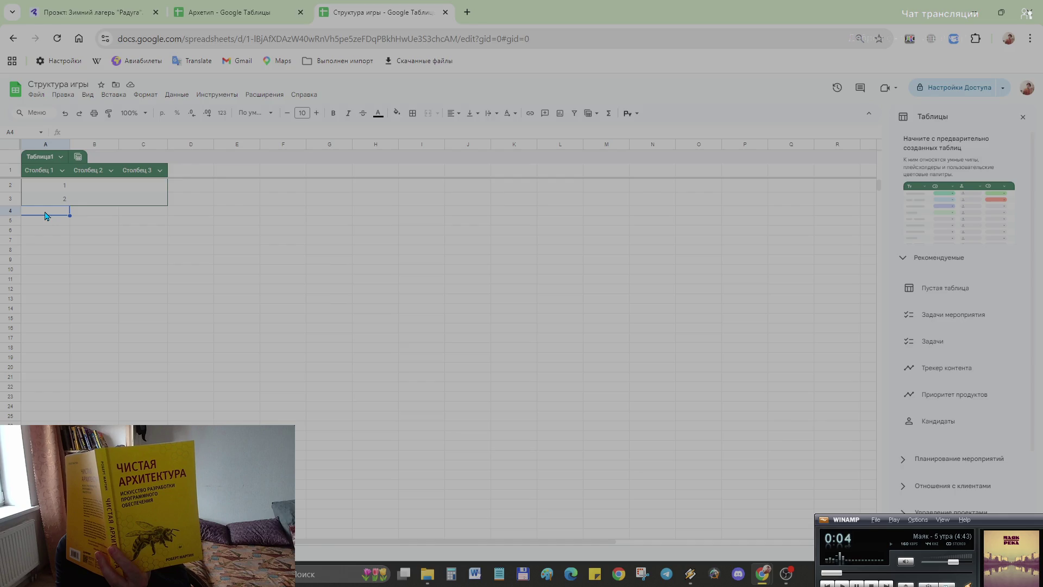
type("3")
key("Return")
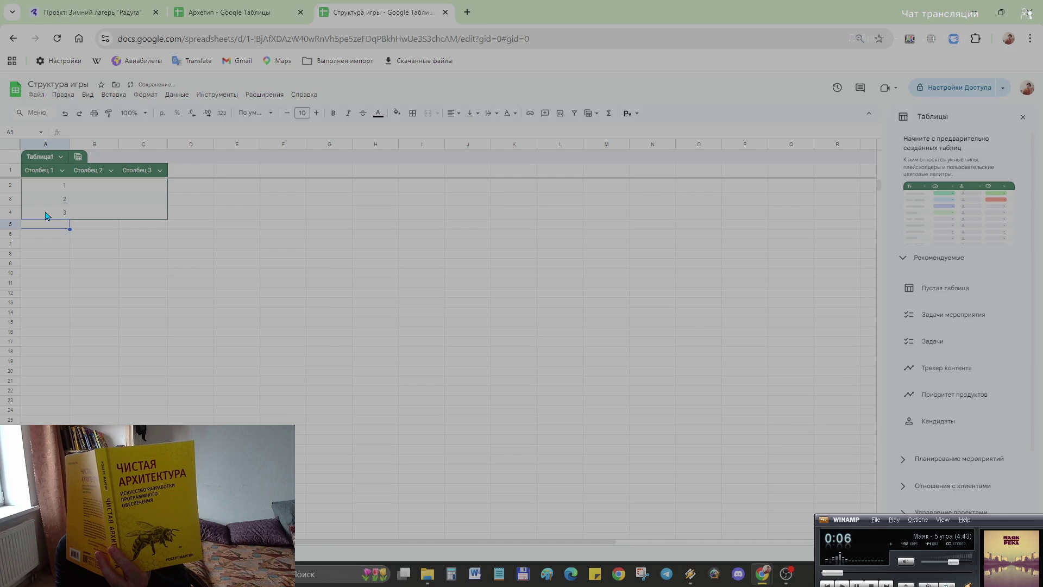
type("4")
key("Return")
type("5")
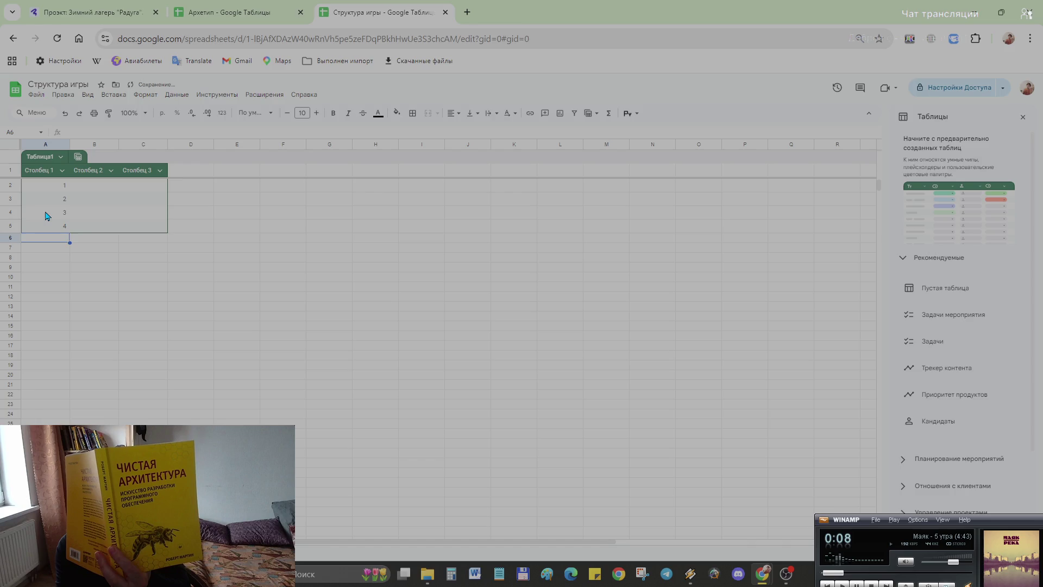
key("Return")
type("6")
key("Return")
type("7")
key("Return")
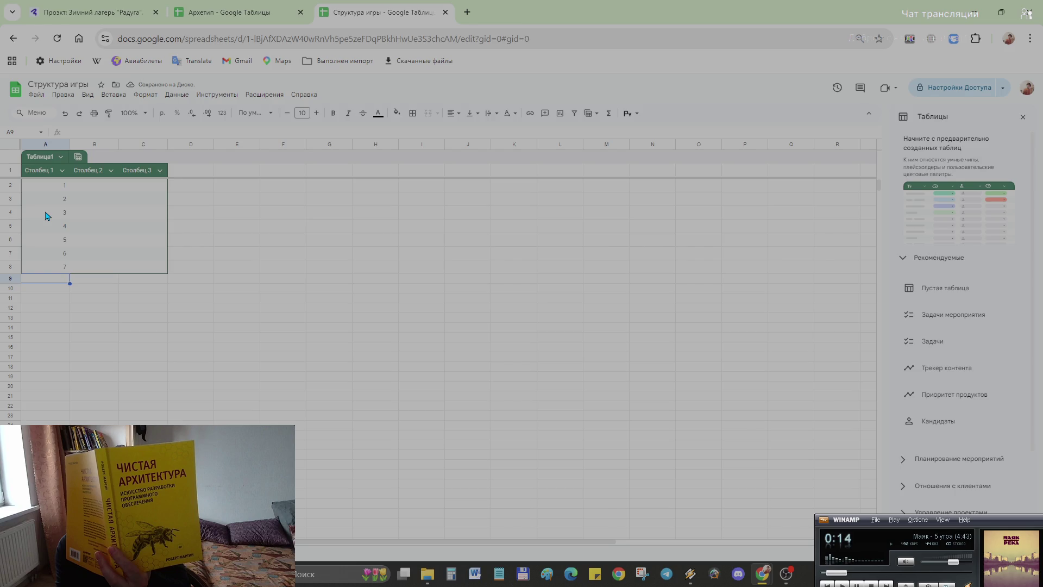
- List Холод, Голод, Сон, Другой, Свои, Правда, Выбор down column B beside the numbers
key("Up")
key("Up")
key("Up")
key("Up")
key("Up")
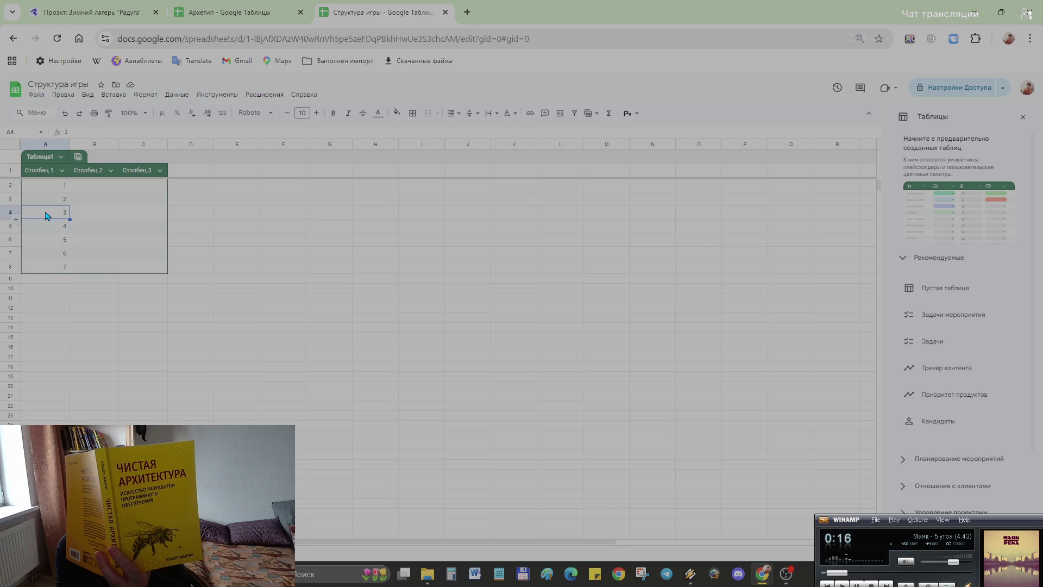
key("Up")
key("Up")
key("Right")
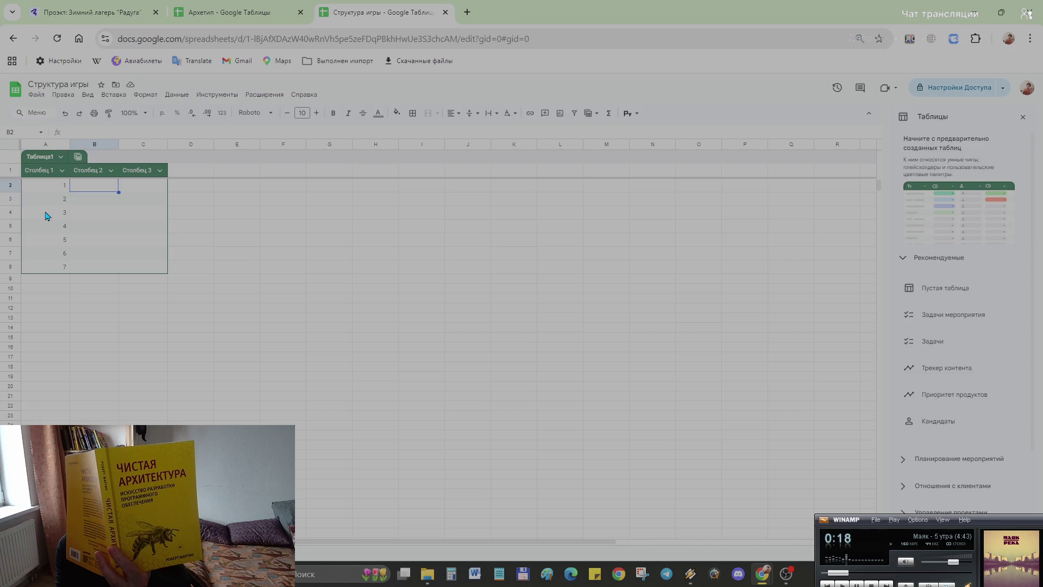
type("Холод")
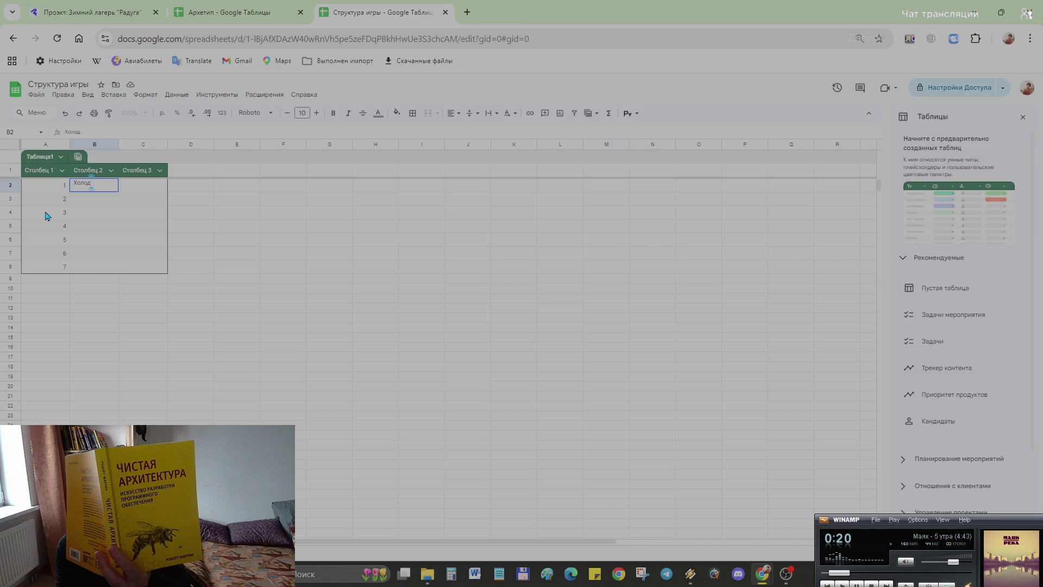
key("Return")
type("Гол")
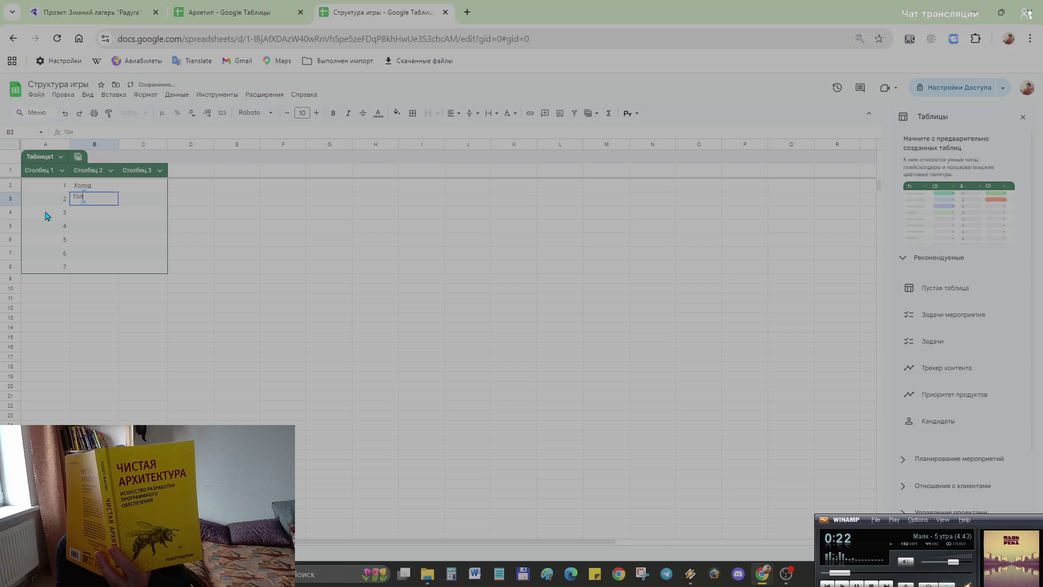
type("од")
key("Return")
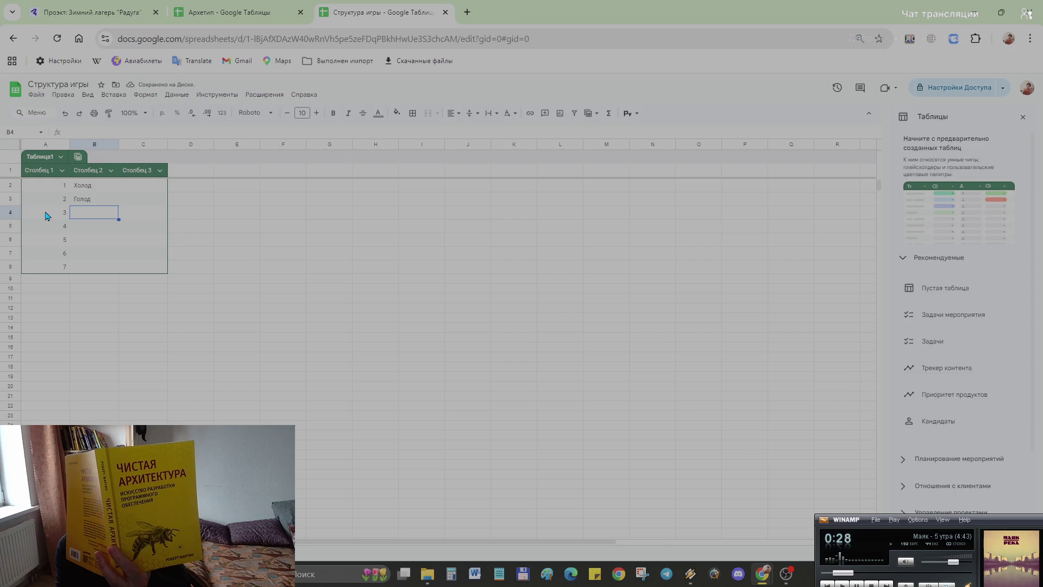
type("Сон")
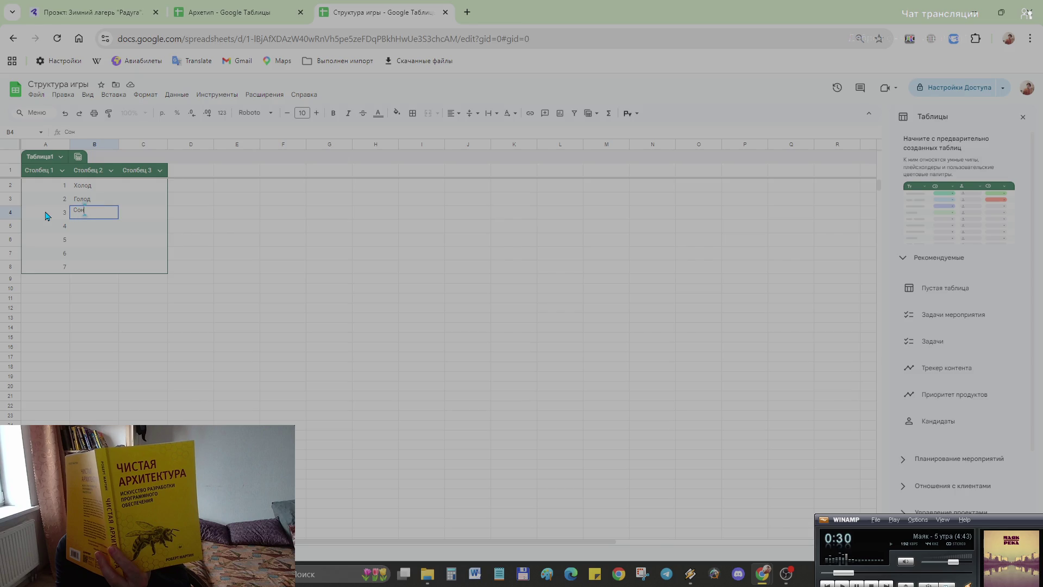
key("Return")
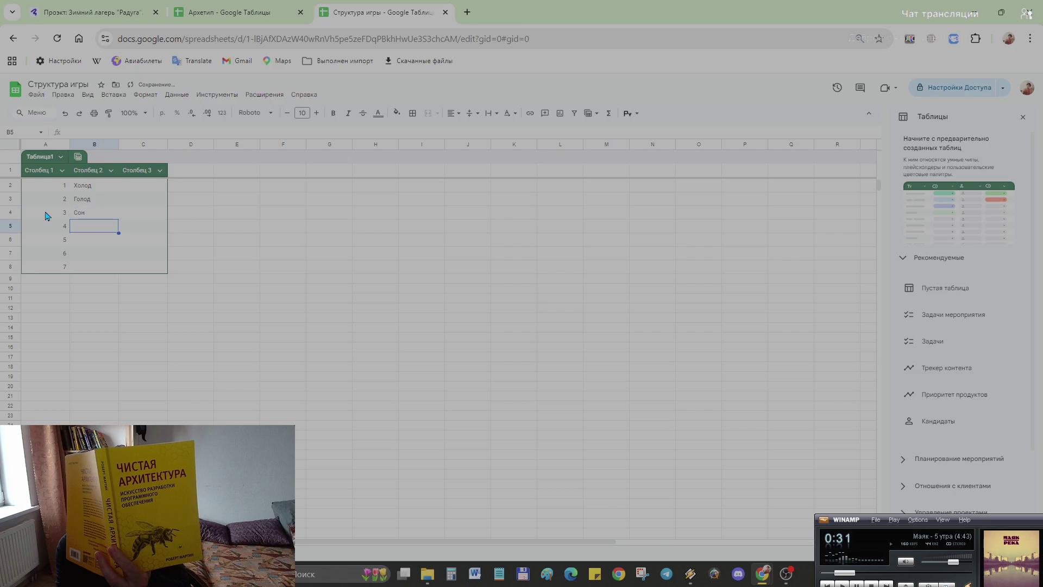
type("Друг")
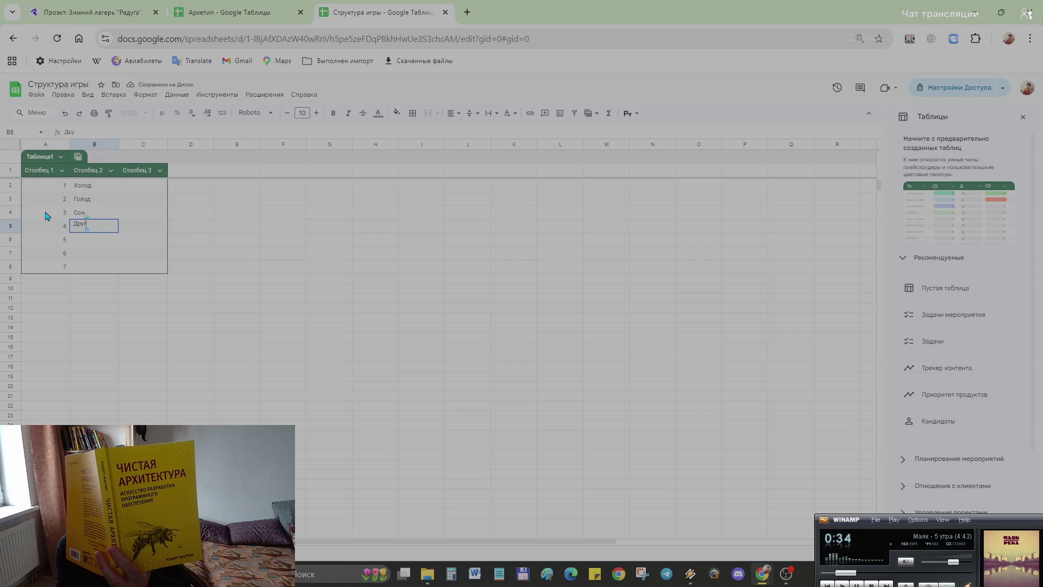
type("ой")
key("Return")
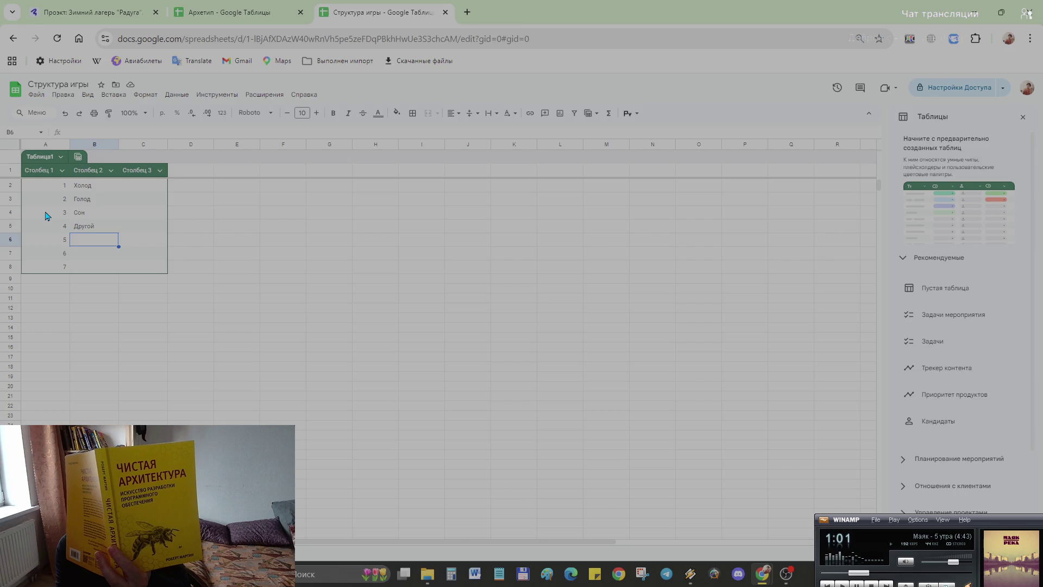
type("Свои")
key("Return")
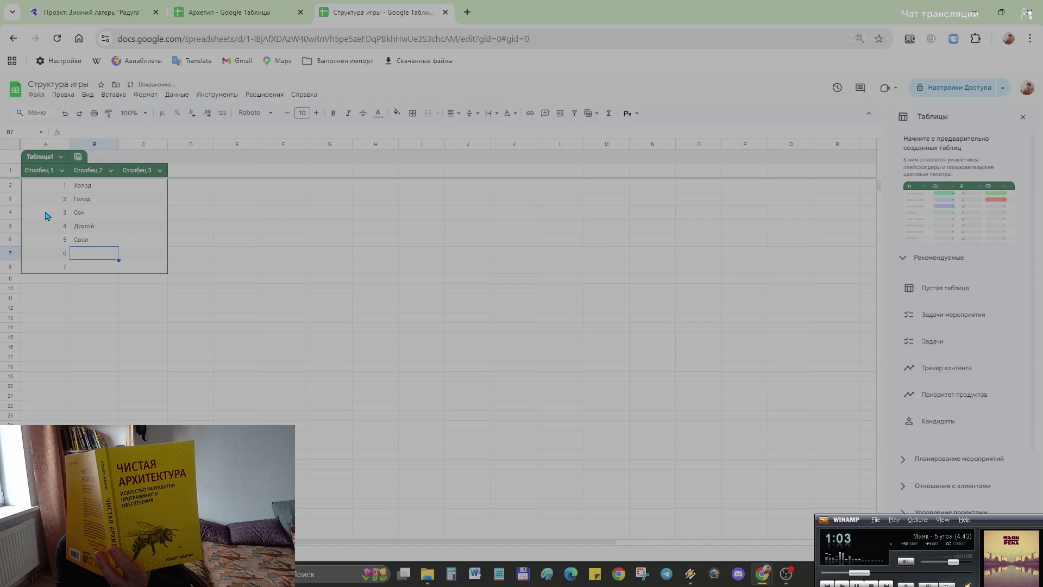
type("ПА")
key("BackSpace")
type("равда")
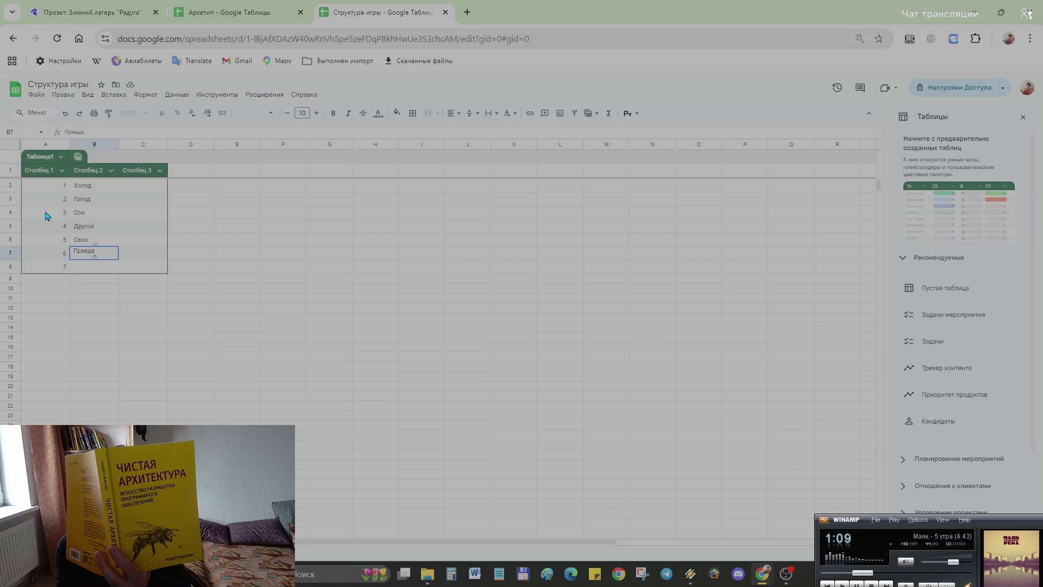
key("Return")
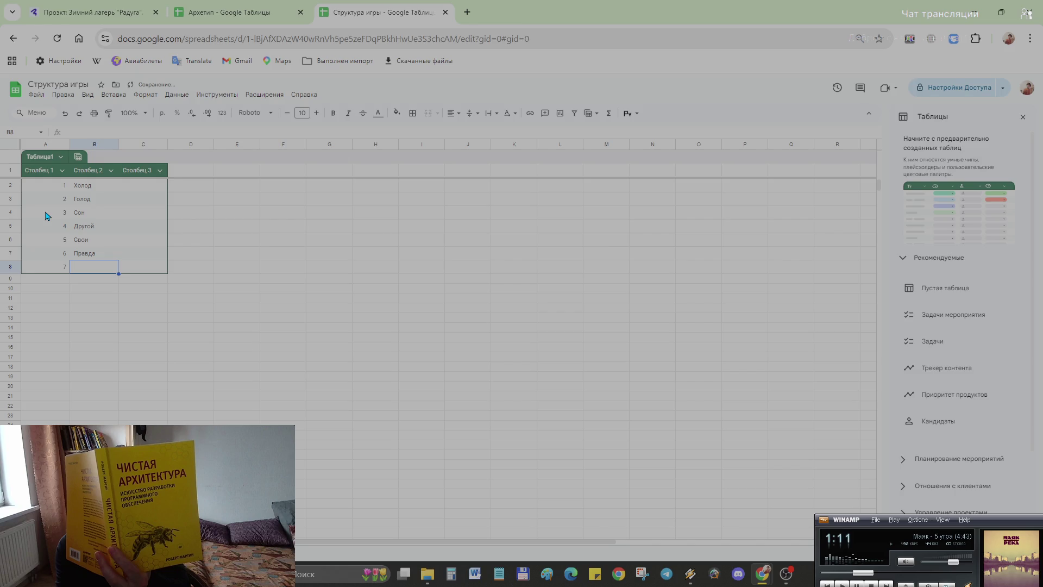
type("Выбор")
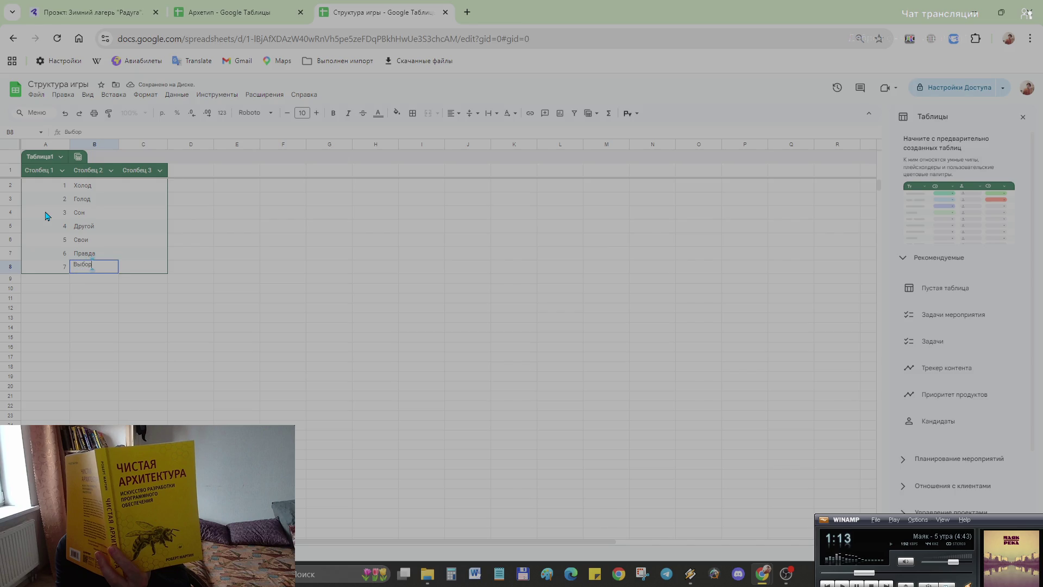
key("Return")
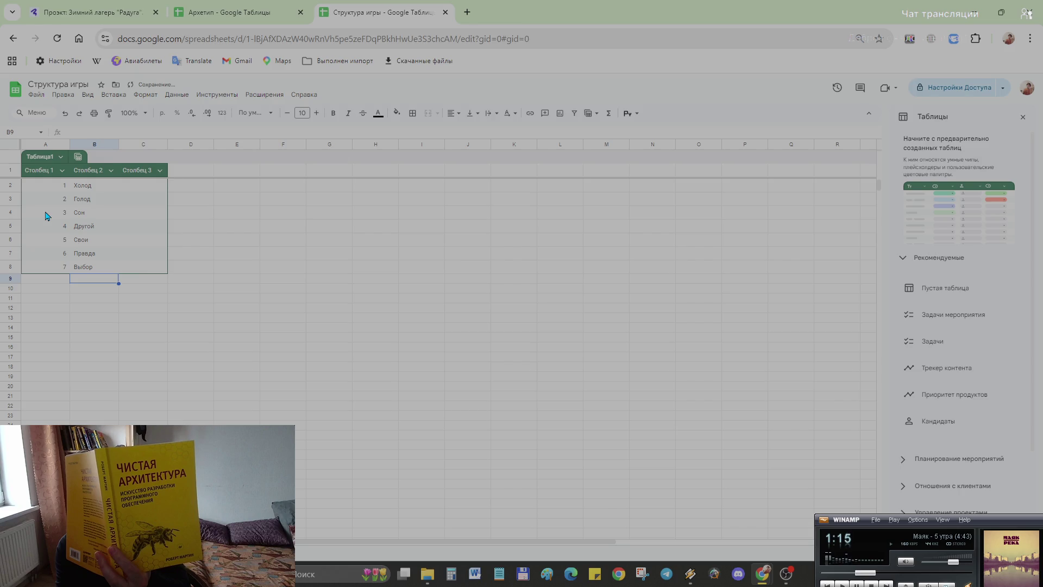
left_click(137, 192)
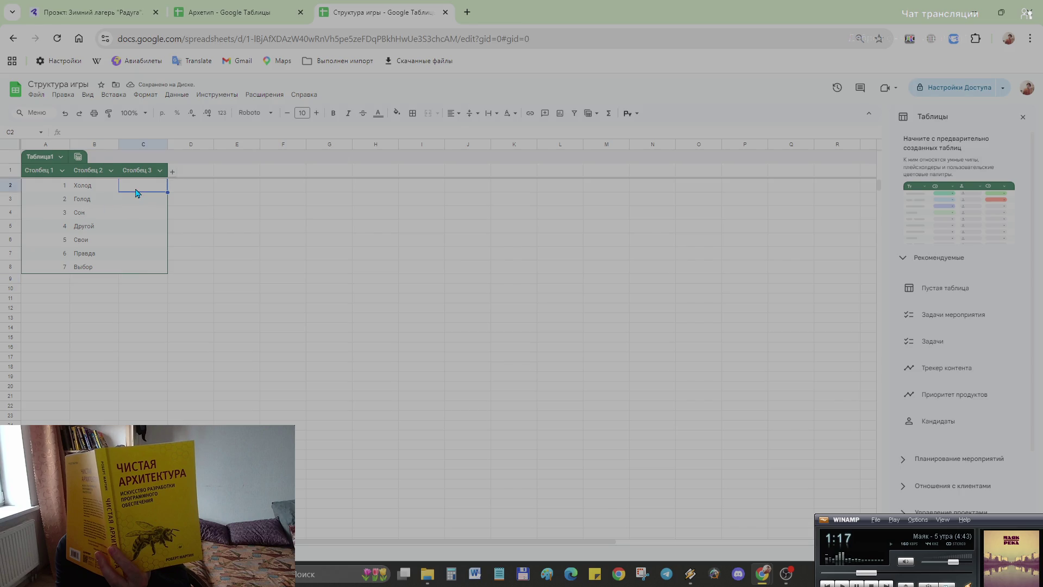
- Enter 'Игрок только. Лагерь кажется пустынным' in C2 next to Холод
double_click(130, 187)
type("грок то")
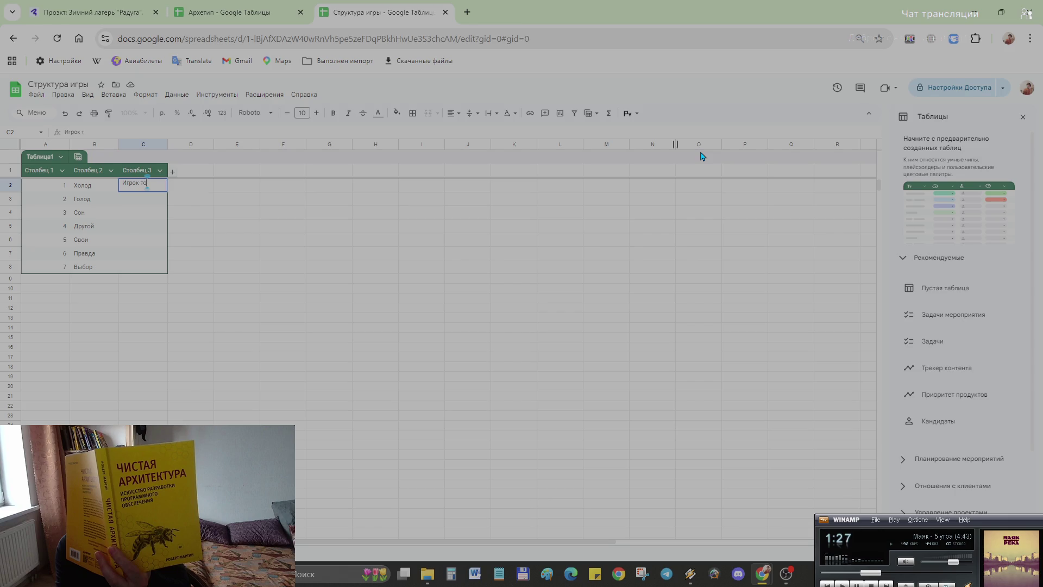
type("лько")
type(".")
type(" Лагер")
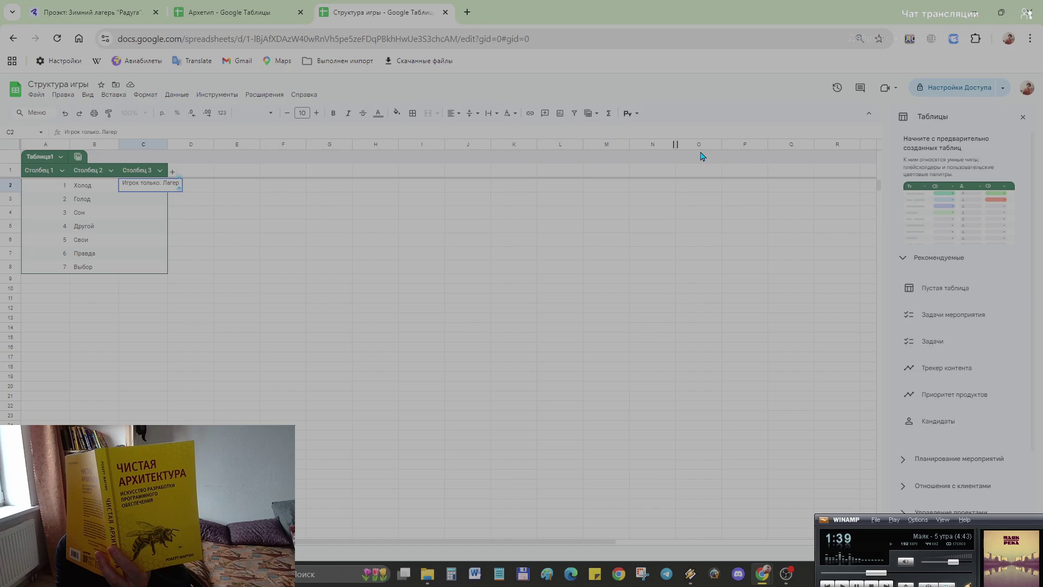
type("ь")
type(" каже")
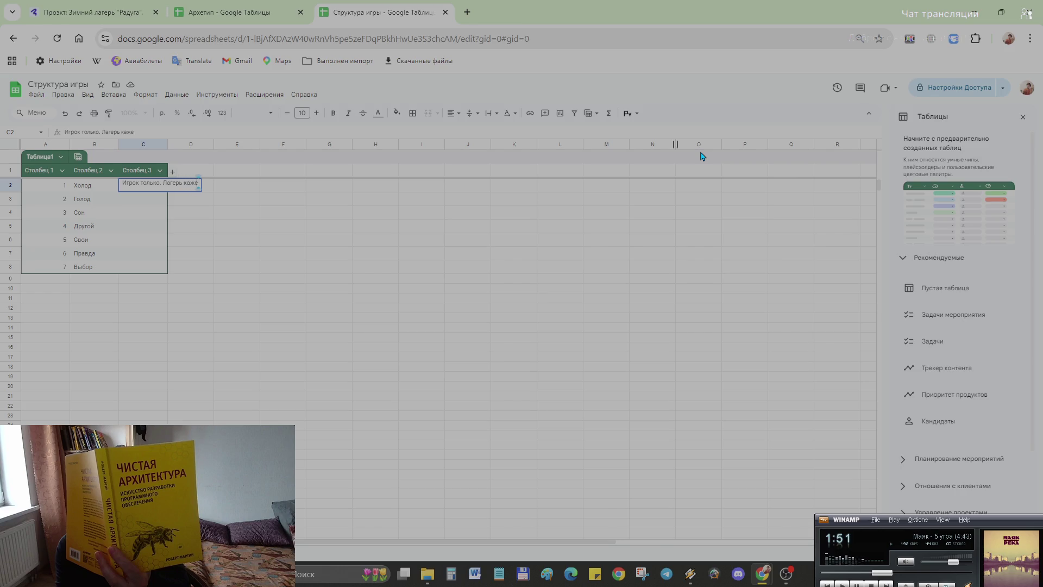
type("ться пус")
type("тынным")
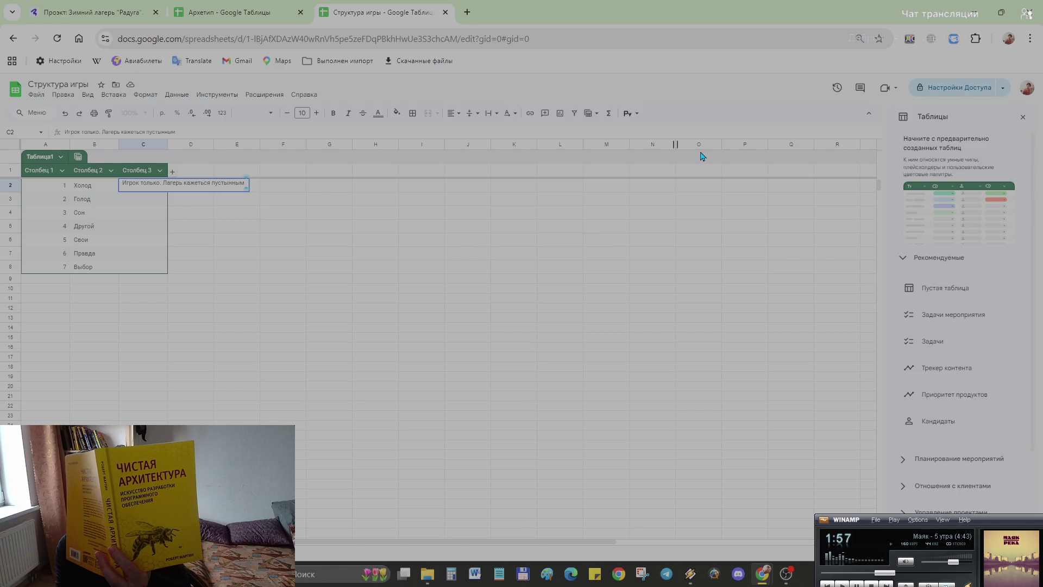
key("Return")
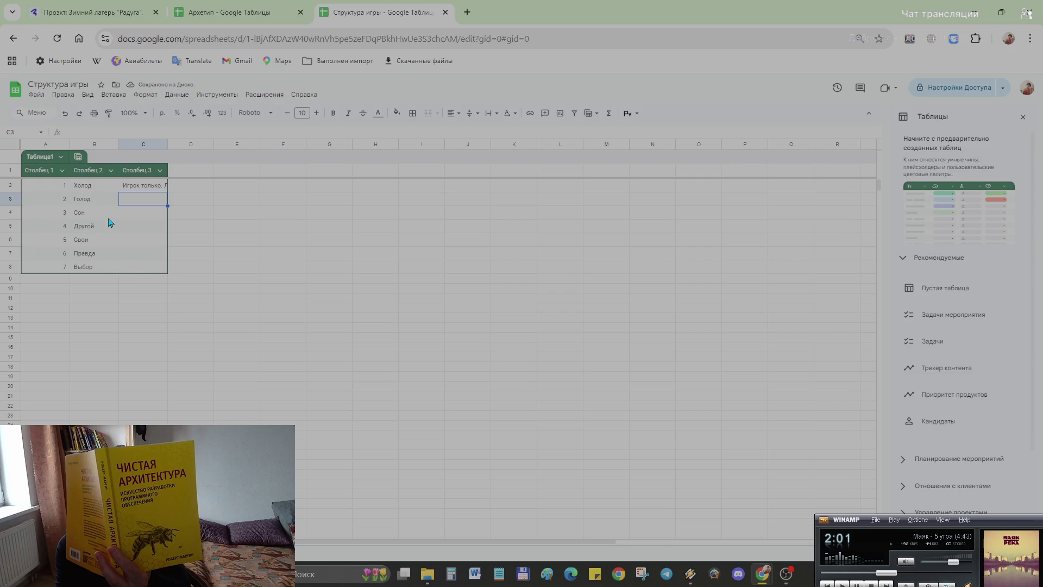
key("ctrl+plus")
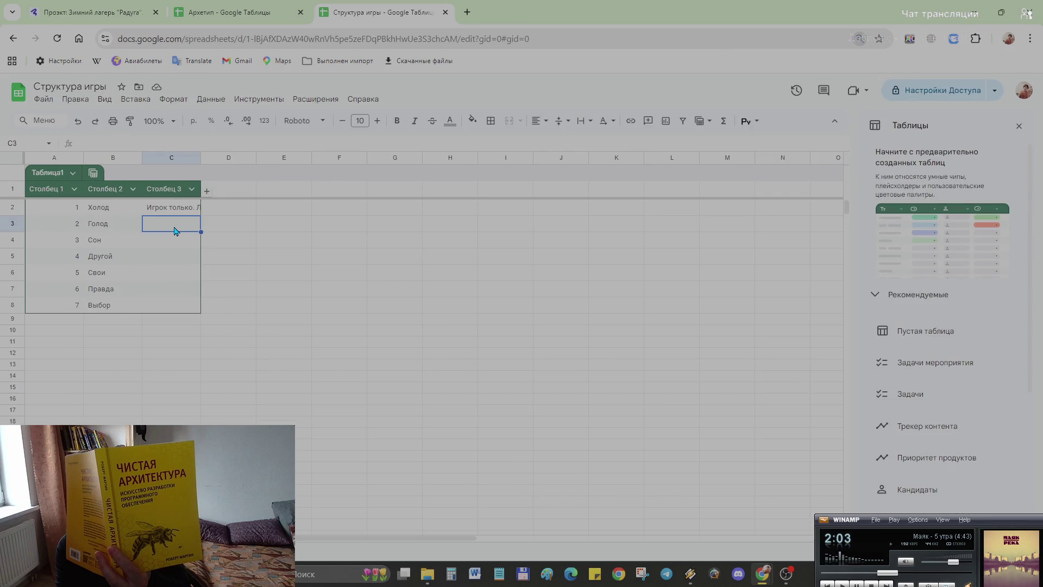
- Widen column C so the long Холод description fits
left_click(199, 159)
right_click(193, 163)
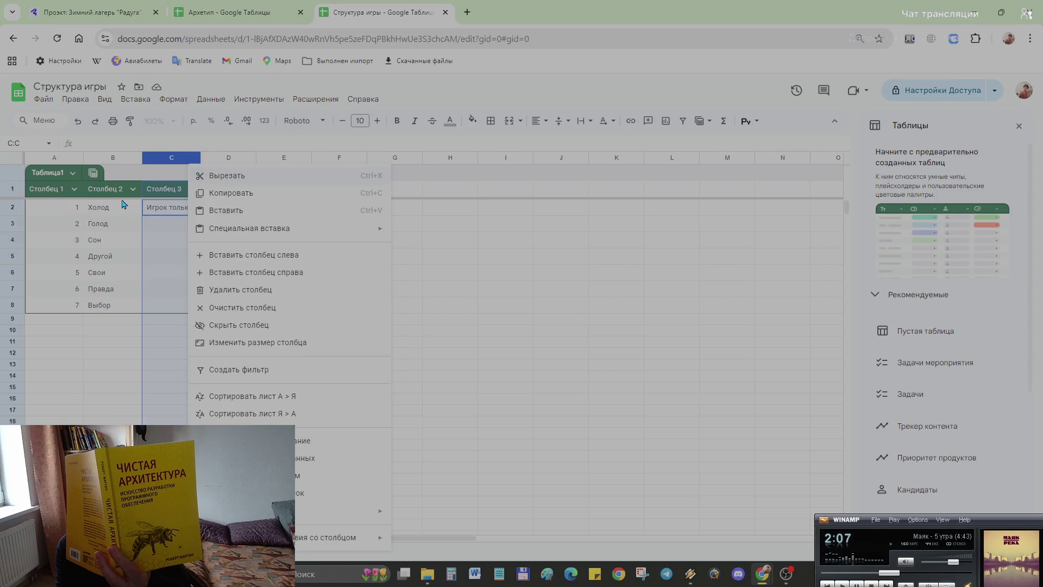
left_click(208, 164)
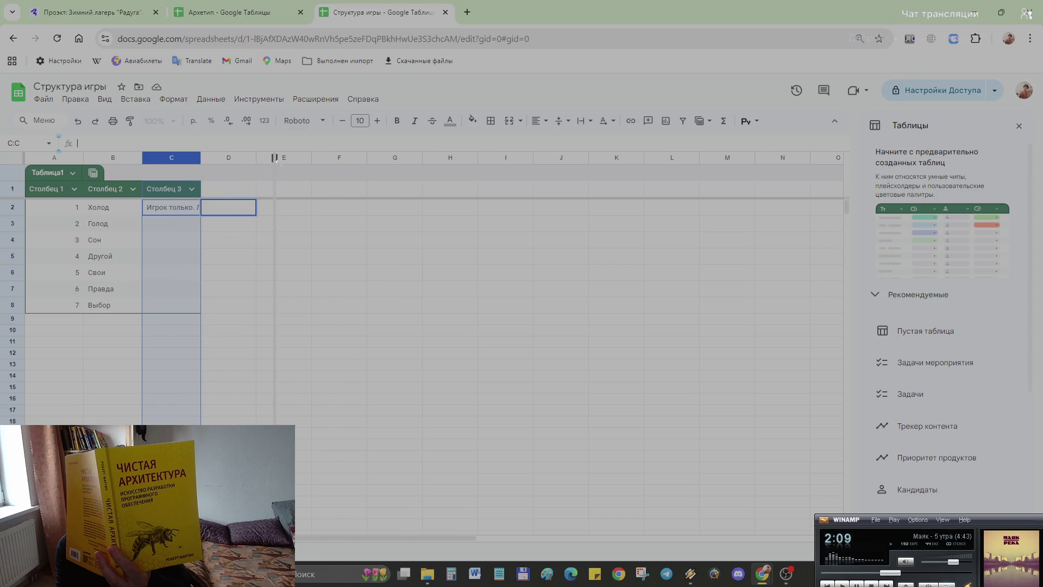
left_click_drag(199, 159, 298, 159)
left_click(294, 276)
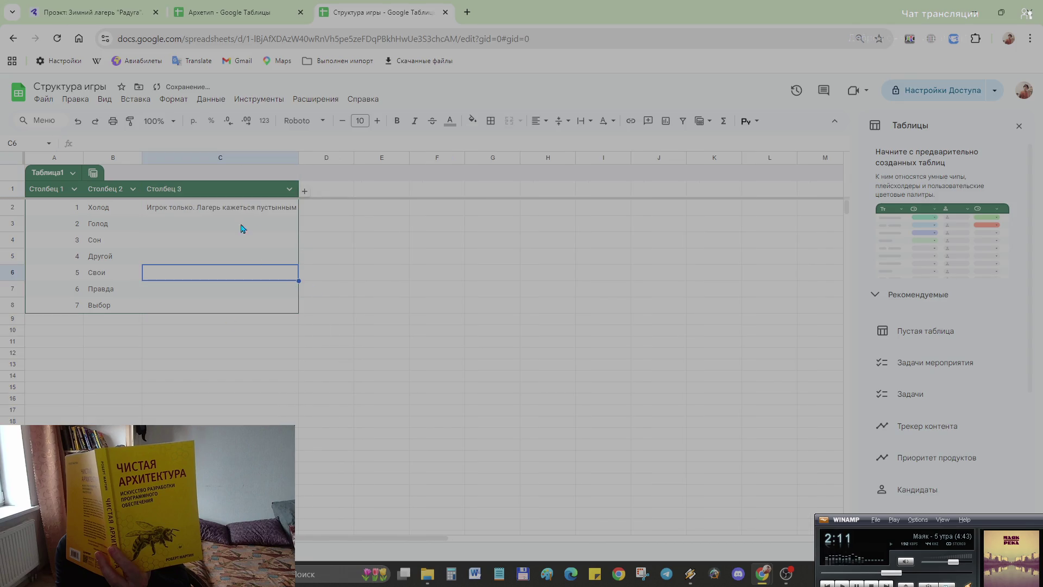
- Centre-align the description cells C2:C8 horizontally
mouse_move(225, 210)
left_mouse_down()
mouse_move(208, 249)
mouse_move(231, 303)
left_mouse_up()
left_click(545, 132)
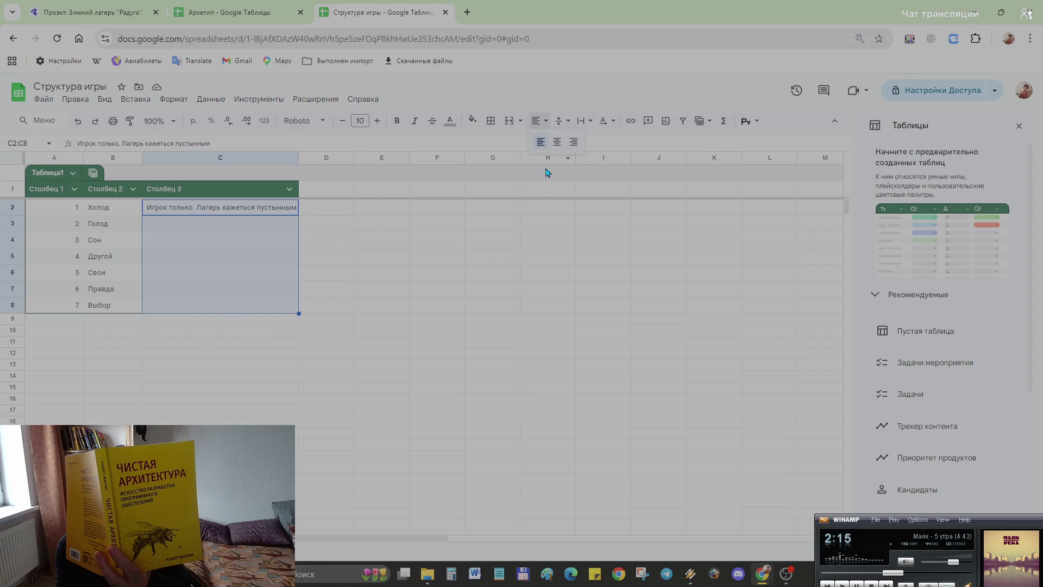
left_click(552, 143)
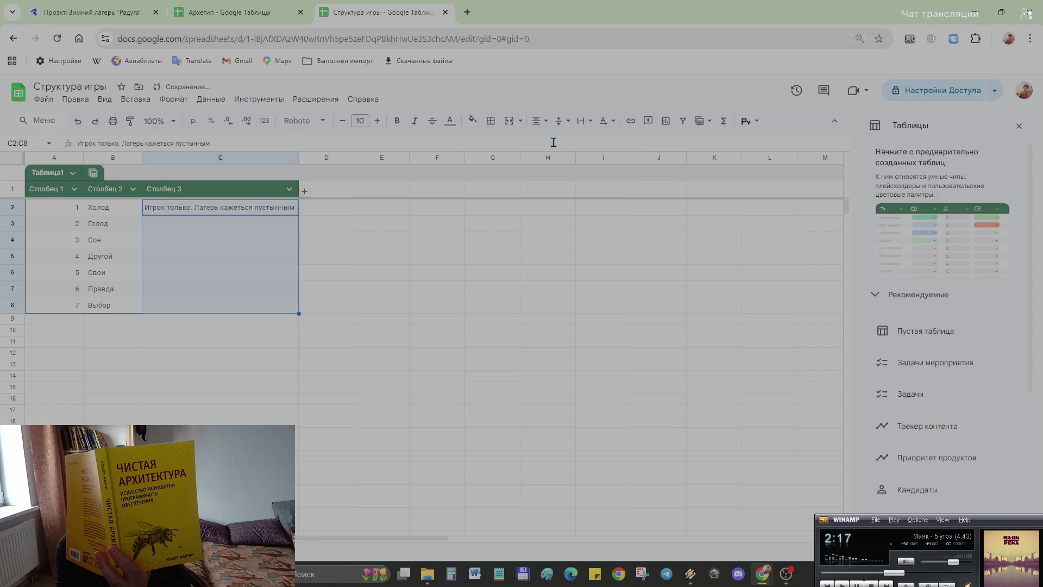
left_click(537, 121)
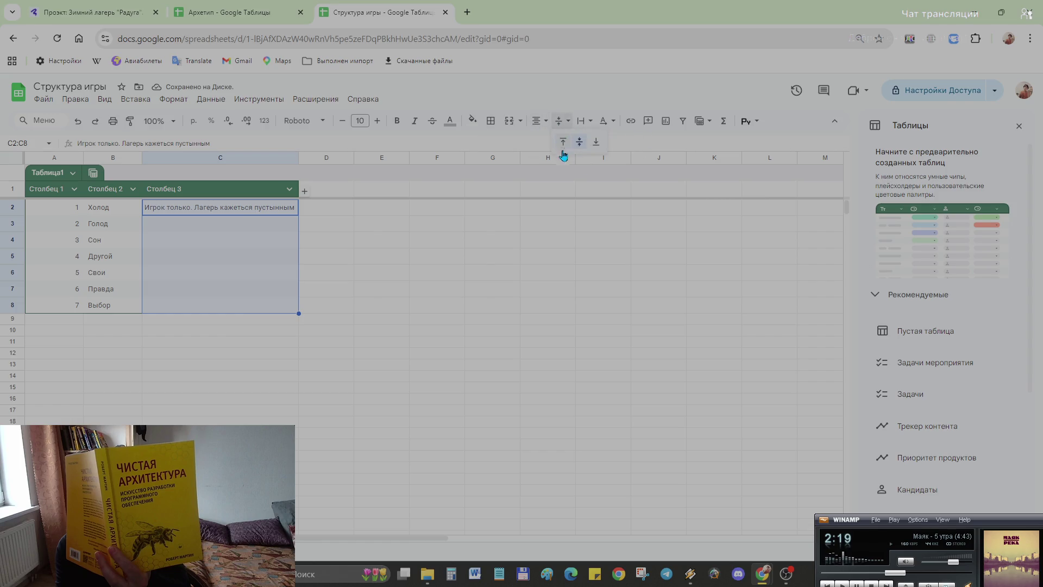
left_click(557, 141)
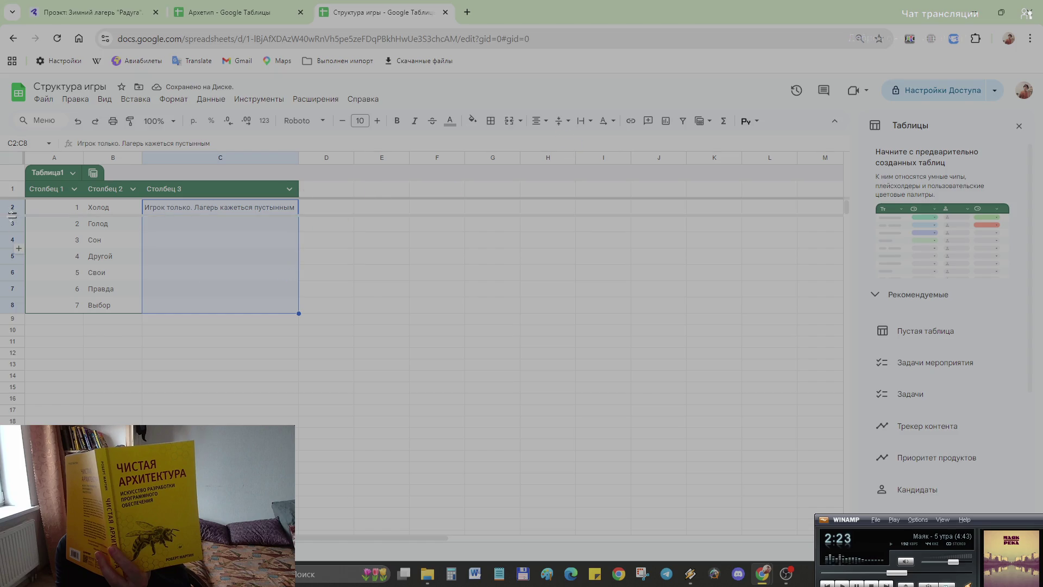
- Wrap the C2 description onto two lines and make rows 2 to 5 taller
left_click_drag(13, 216, 12, 243)
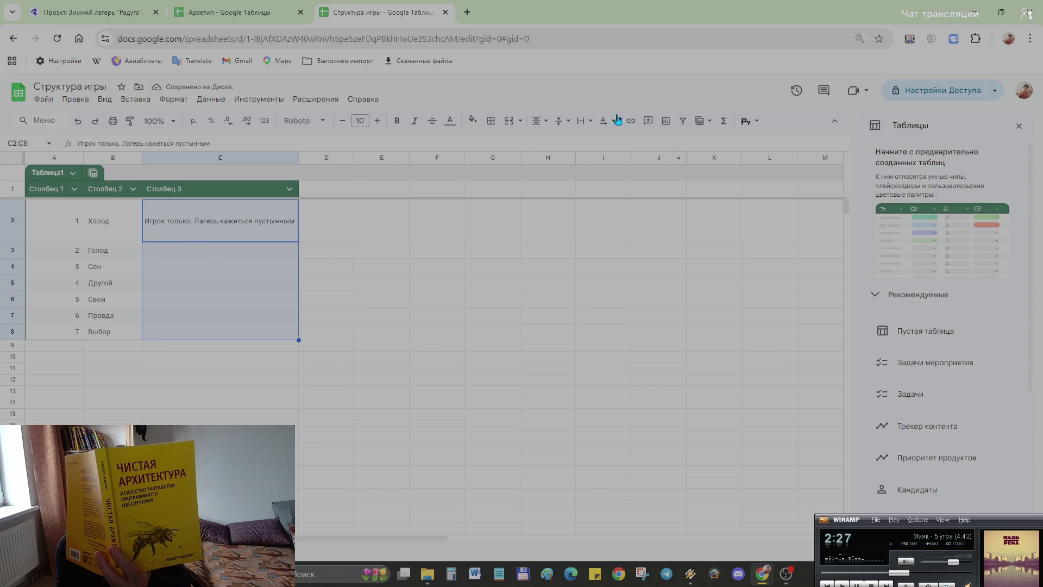
left_click(581, 122)
left_click(602, 142)
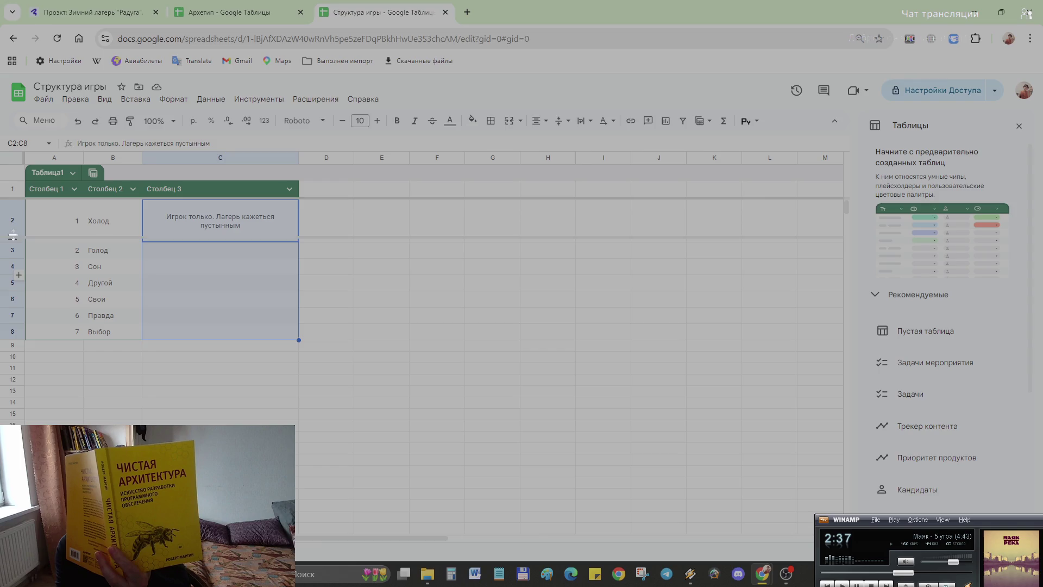
left_click_drag(13, 242, 12, 238)
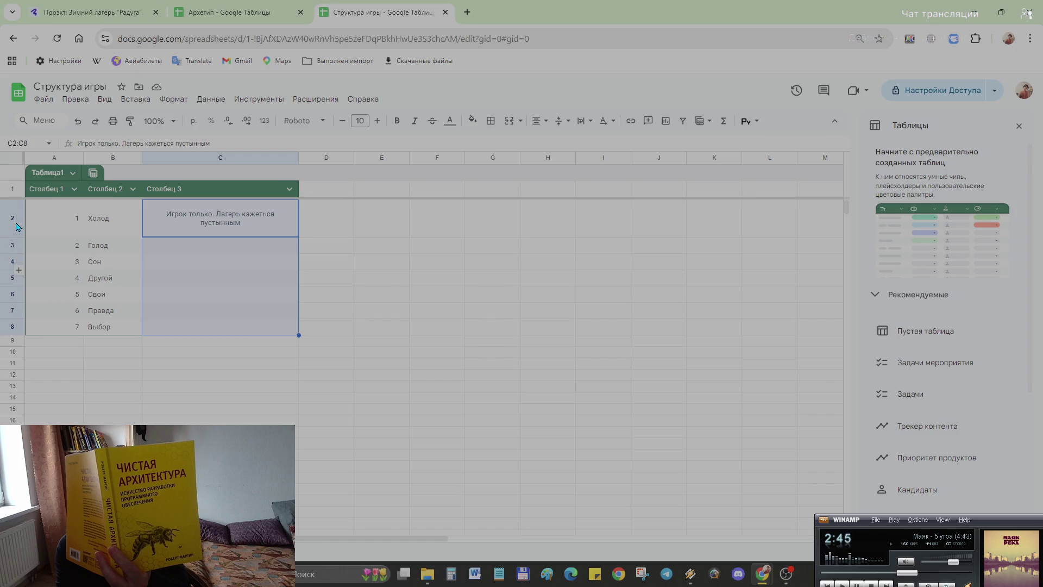
mouse_move(12, 236)
left_mouse_down()
mouse_move(12, 226)
mouse_move(11, 321)
left_mouse_up()
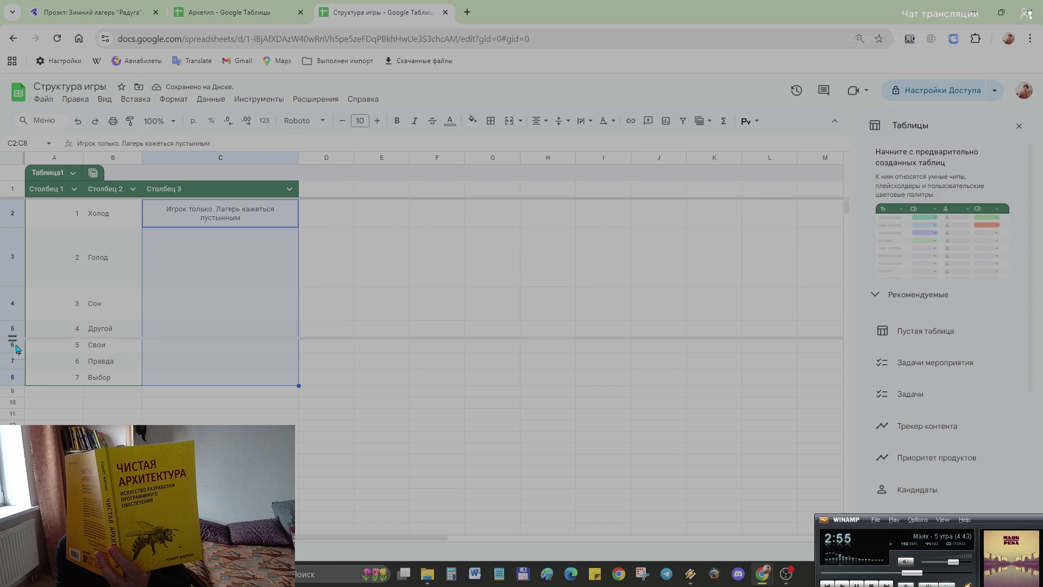
left_click_drag(12, 336, 12, 347)
scroll(31, 370, "down", 2)
scroll(28, 369, "up", 2)
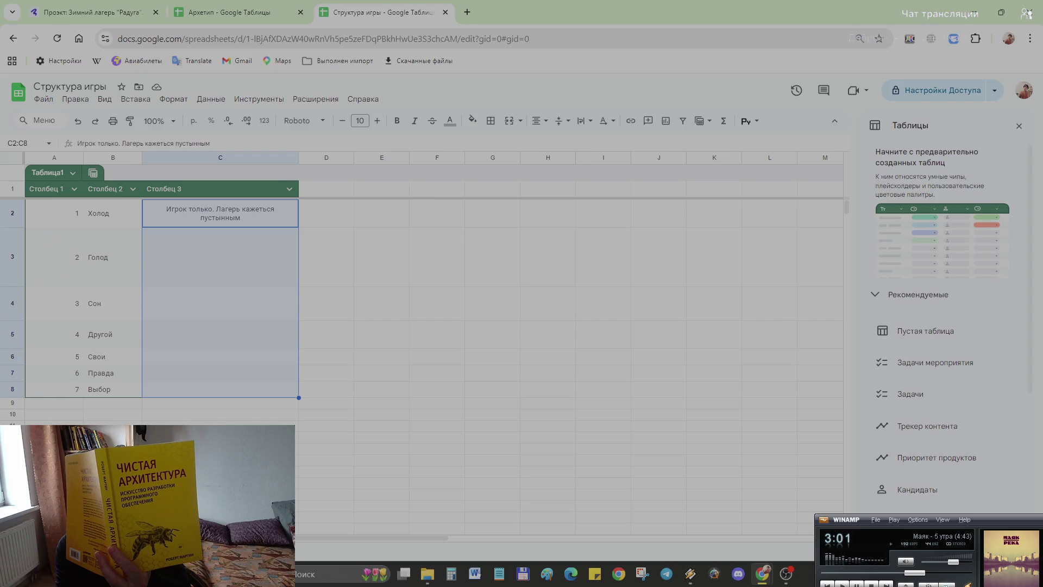
left_click_drag(12, 213, 12, 389)
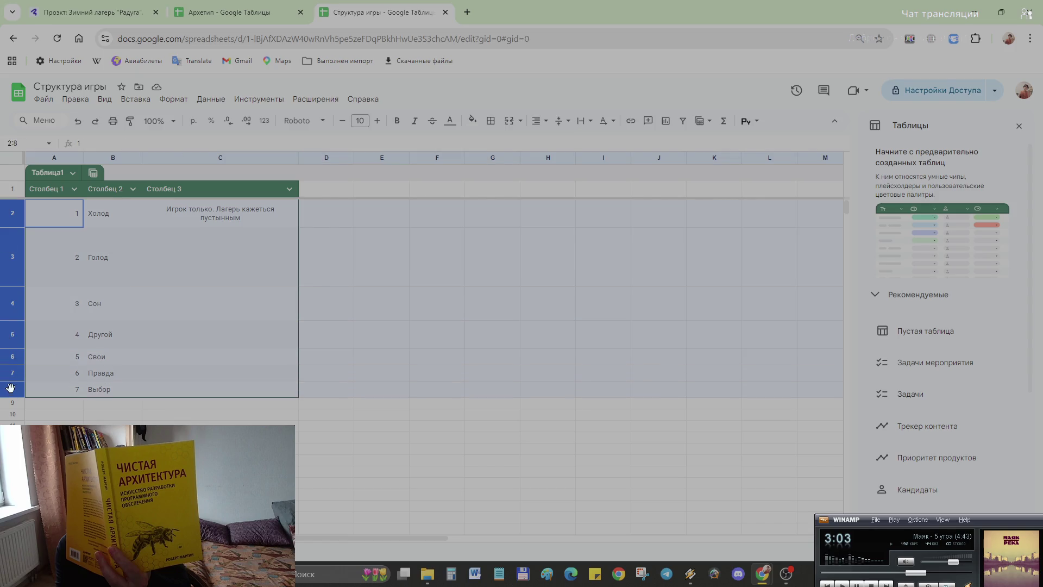
- Undo an accidental extra decimal place on the day numbers
left_click(246, 121)
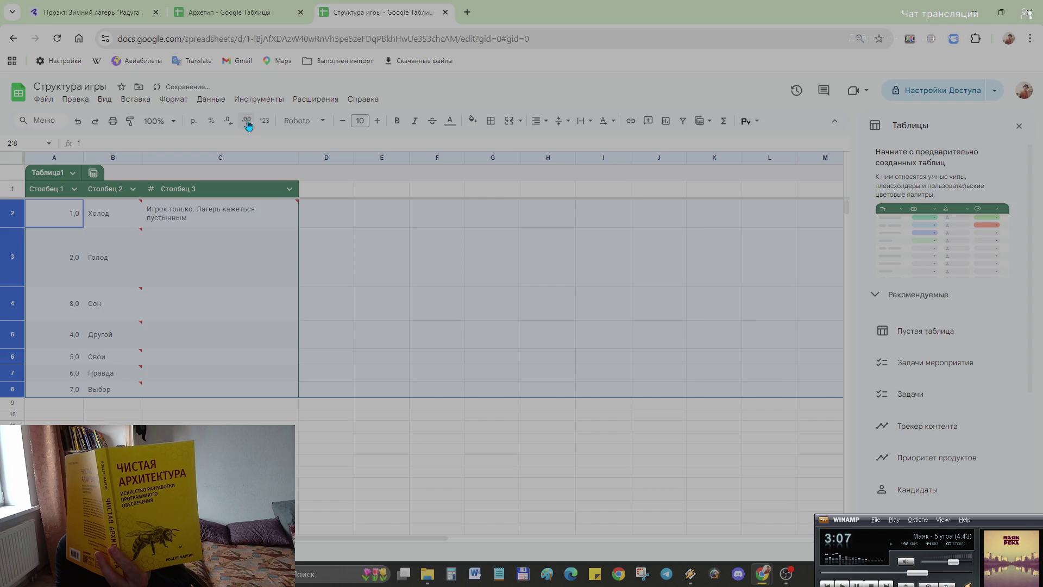
key("ctrl+z")
key("ctrl+z")
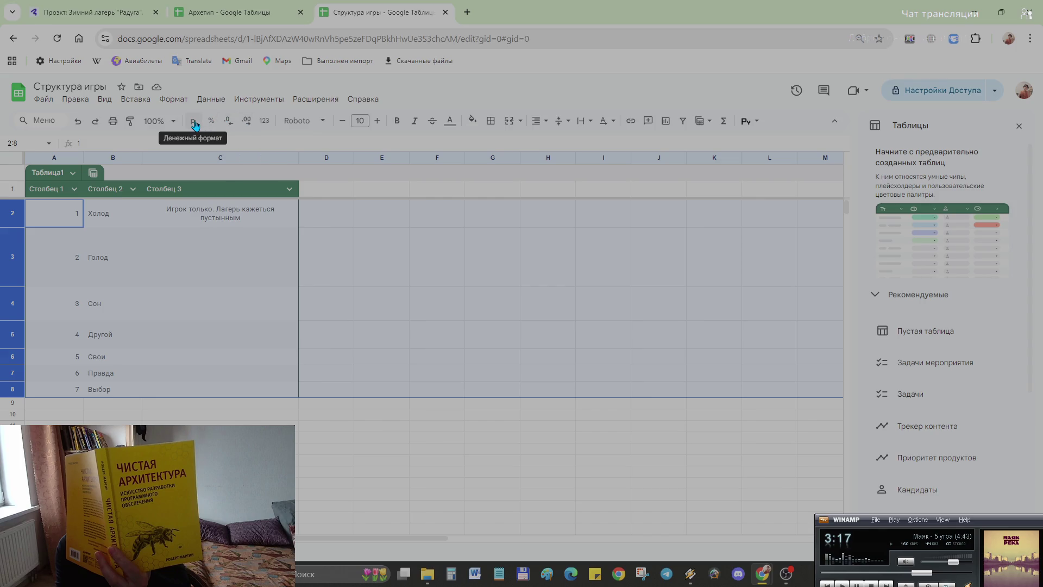
left_click(106, 100)
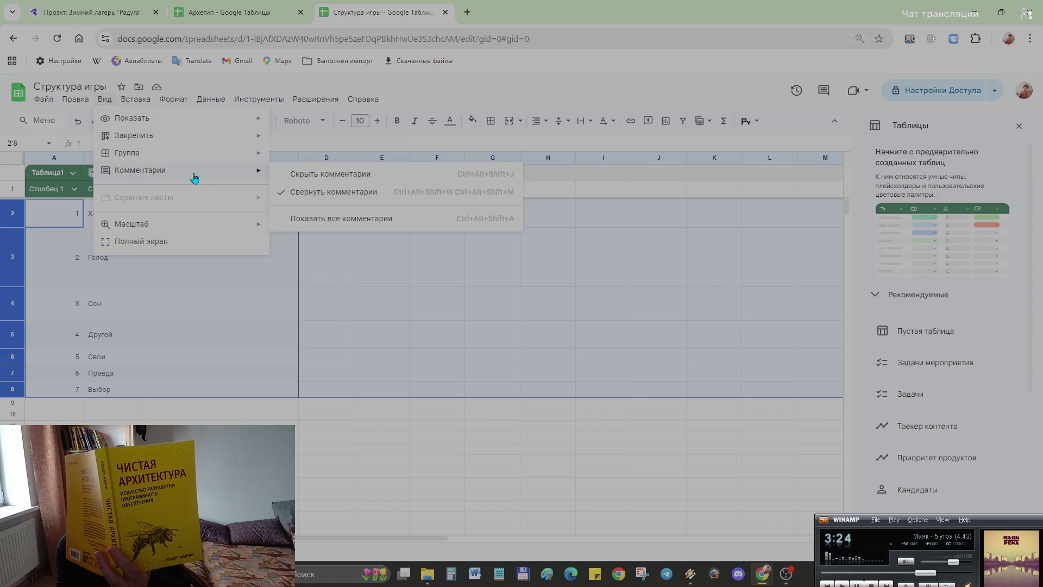
mouse_move(173, 98)
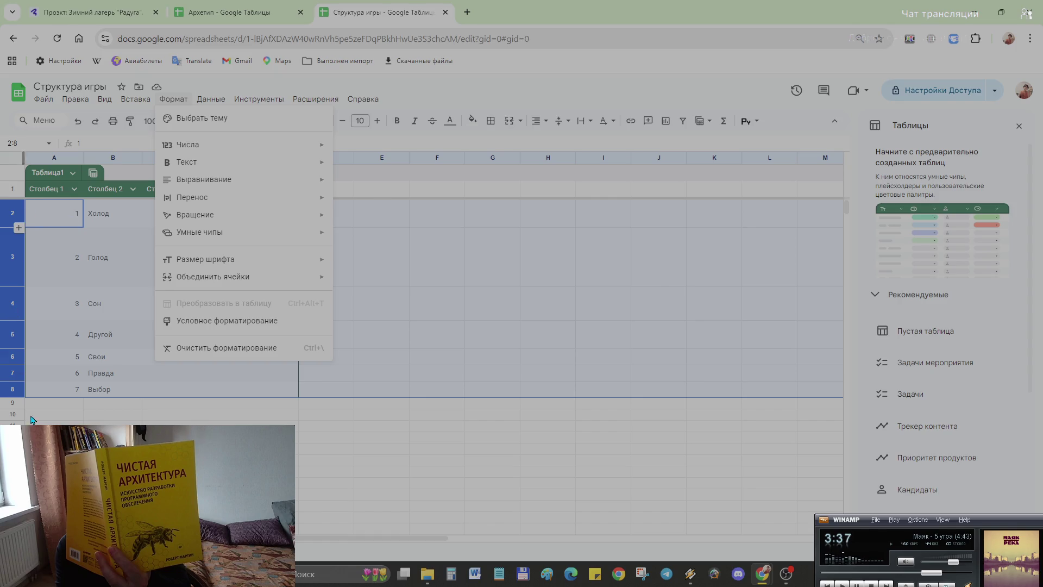
left_click(54, 451)
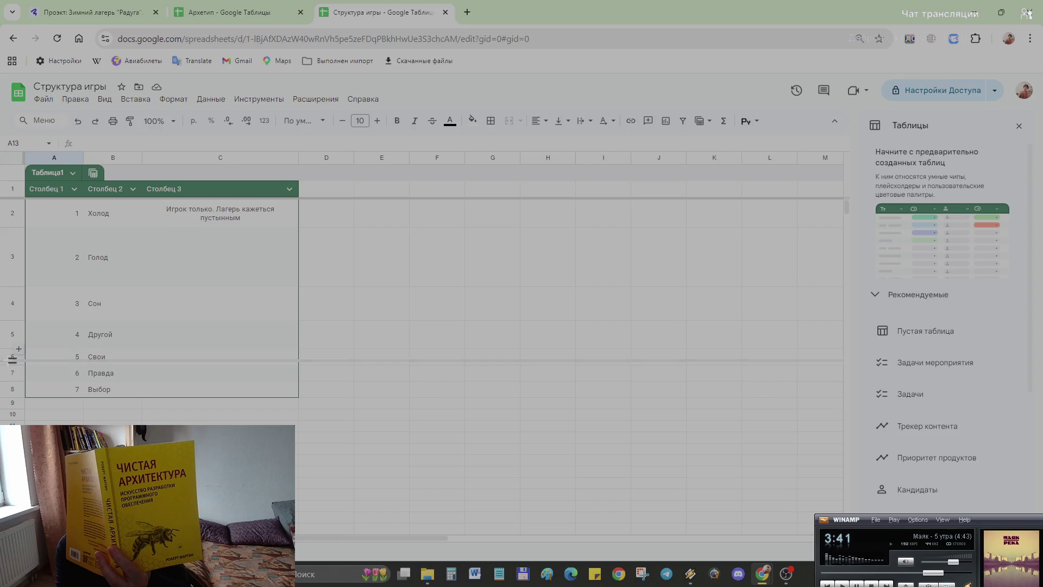
- Make rows 5 and 6 taller and select the day numbers A2:A8
left_click_drag(13, 349, 13, 380)
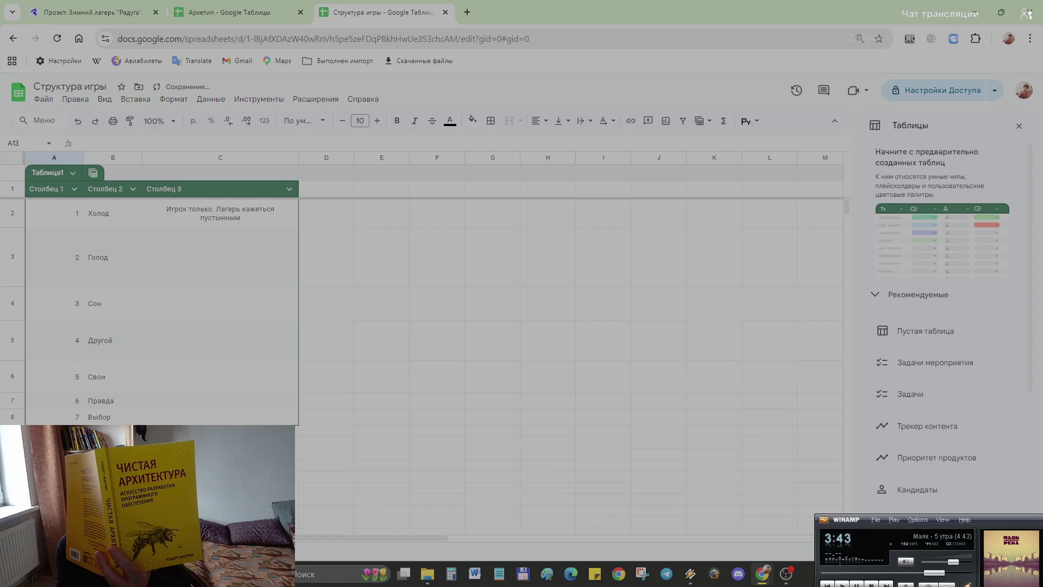
left_click_drag(13, 419, 12, 422)
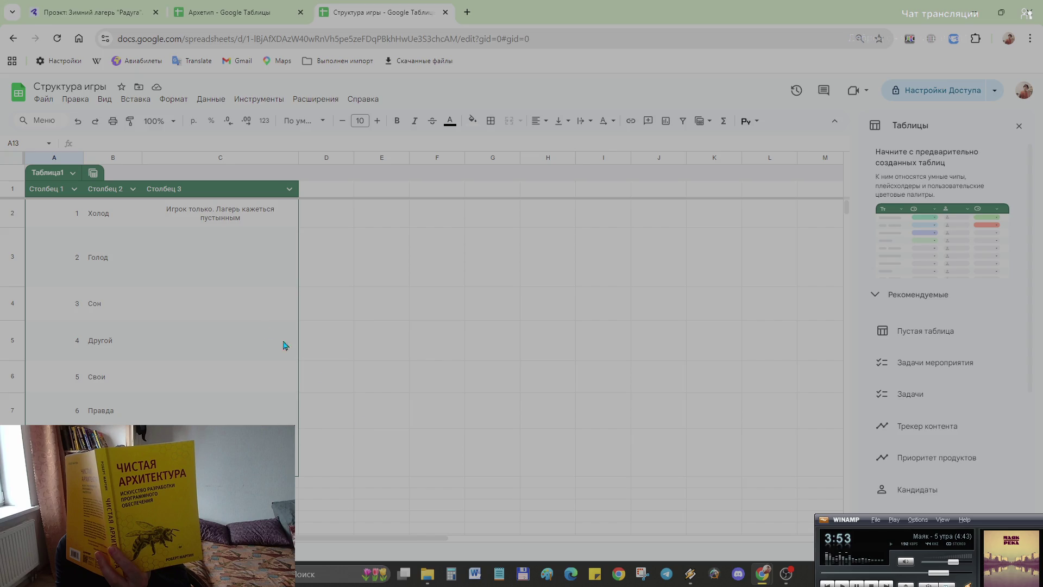
left_click_drag(54, 214, 53, 444)
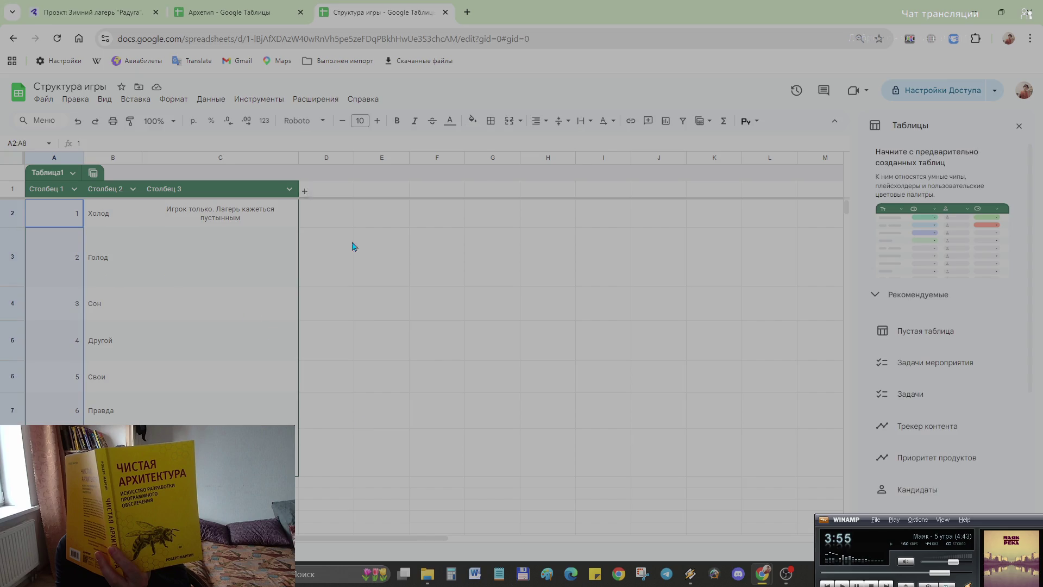
- Centre the day numbers 1 to 7 in column A
left_click(538, 122)
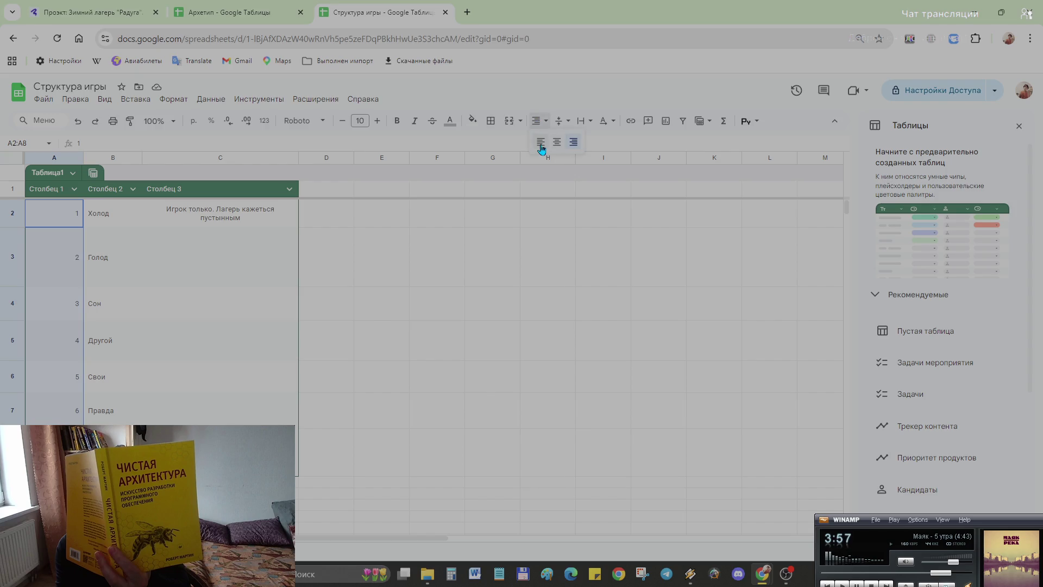
left_click(541, 141)
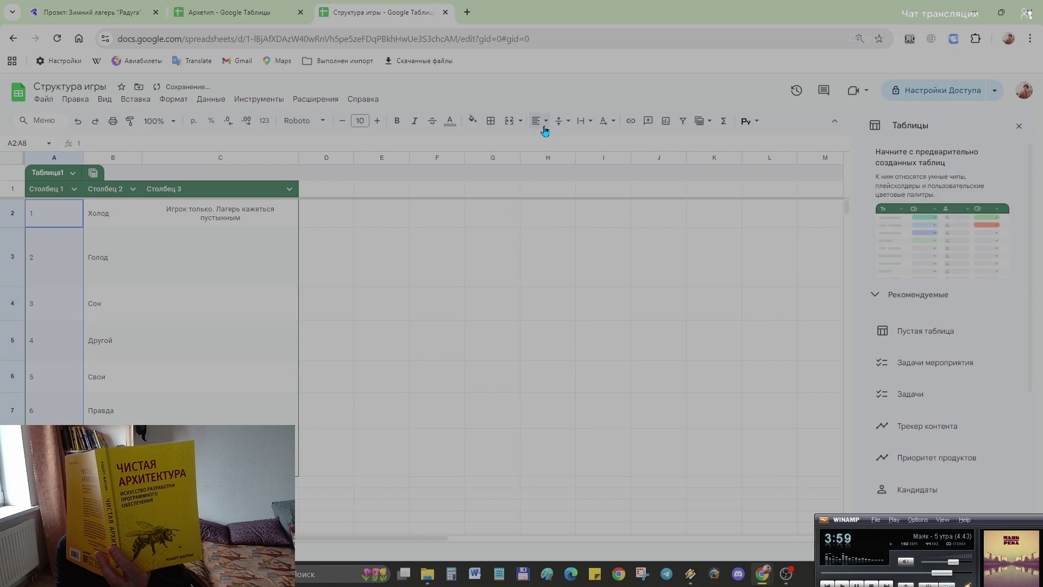
left_click(538, 120)
left_click(556, 141)
left_click(399, 359)
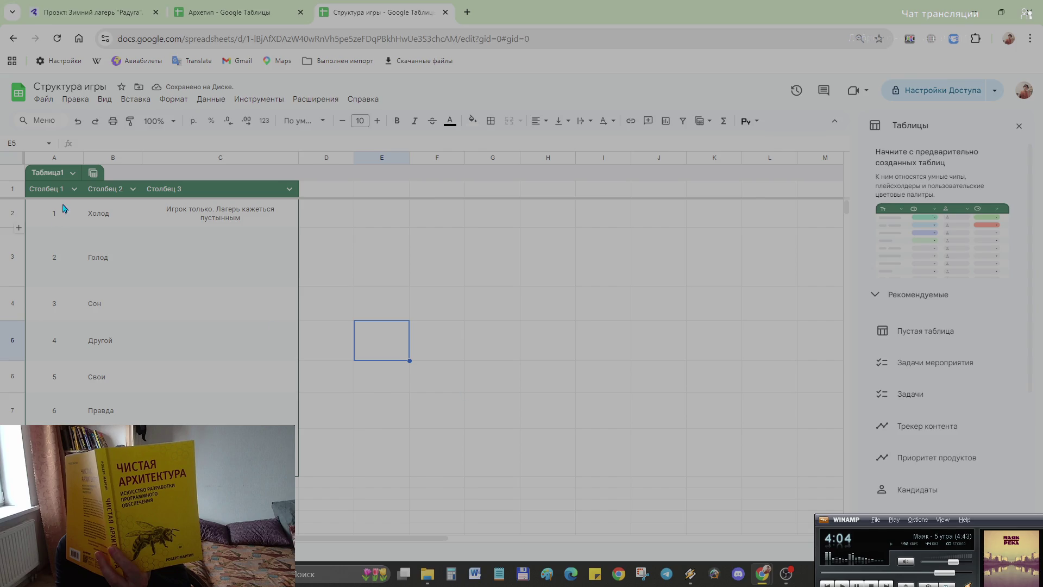
double_click(48, 190)
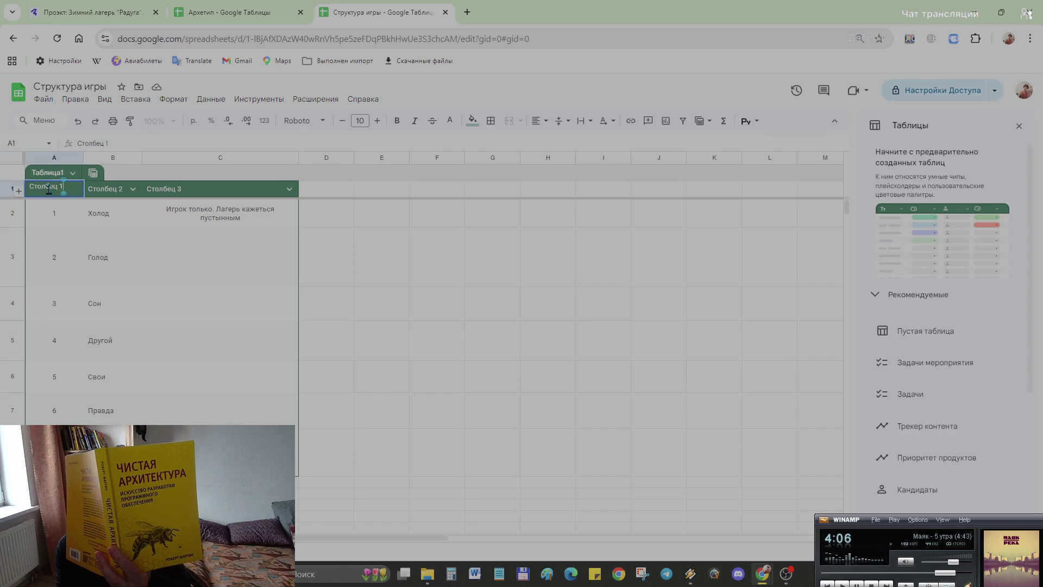
key("BackSpace")
key("BackSpace")
key("BackSpace")
key("BackSpace")
type("Д")
type("ень")
double_click(110, 189)
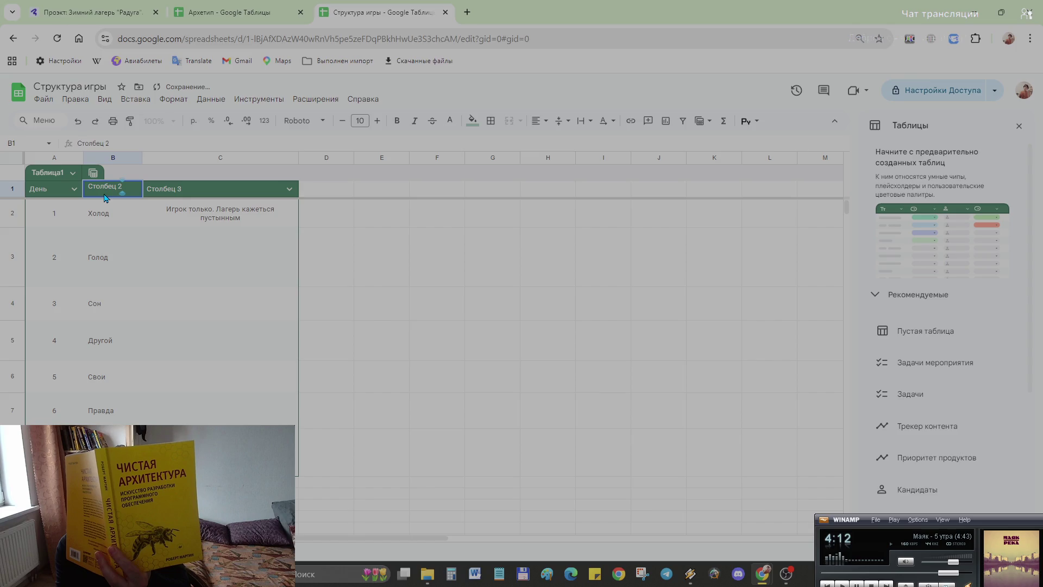
key("BackSpace")
key("BackSpace")
key("BackSpace")
key("BackSpace")
key("BackSpace")
key("BackSpace")
key("BackSpace")
key("BackSpace")
type("Угроза")
double_click(154, 186)
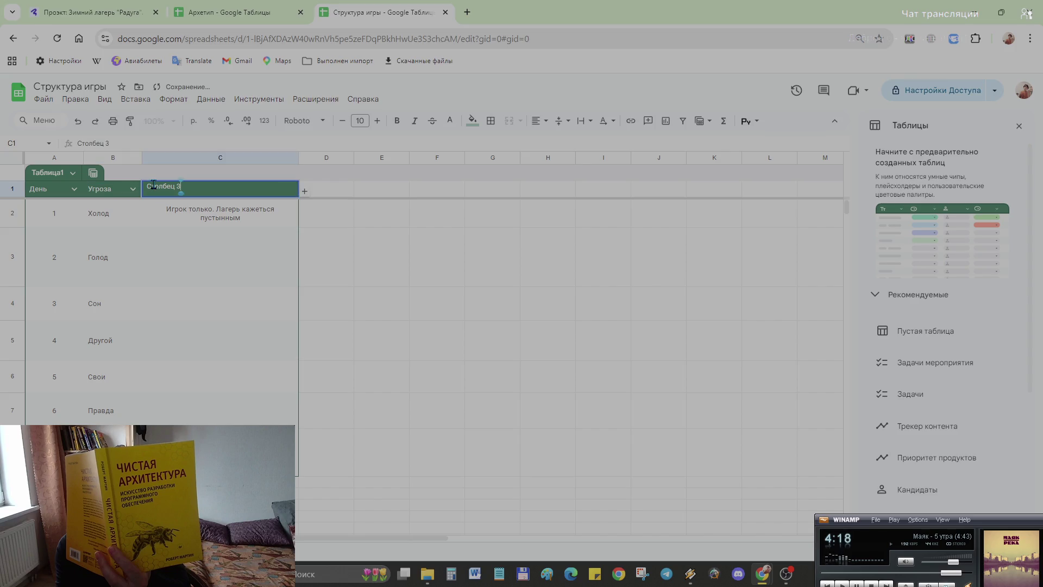
key("BackSpace")
key("BackSpace")
key("BackSpace")
key("BackSpace")
key("BackSpace")
key("BackSpace")
key("BackSpace")
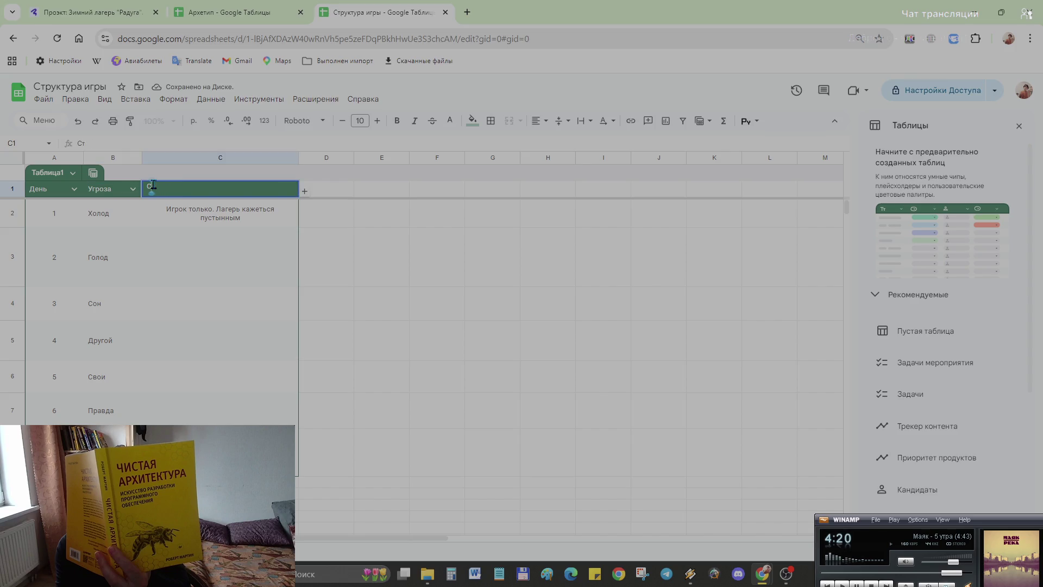
key("BackSpace")
key("BackSpace")
type("Особе")
type("ность")
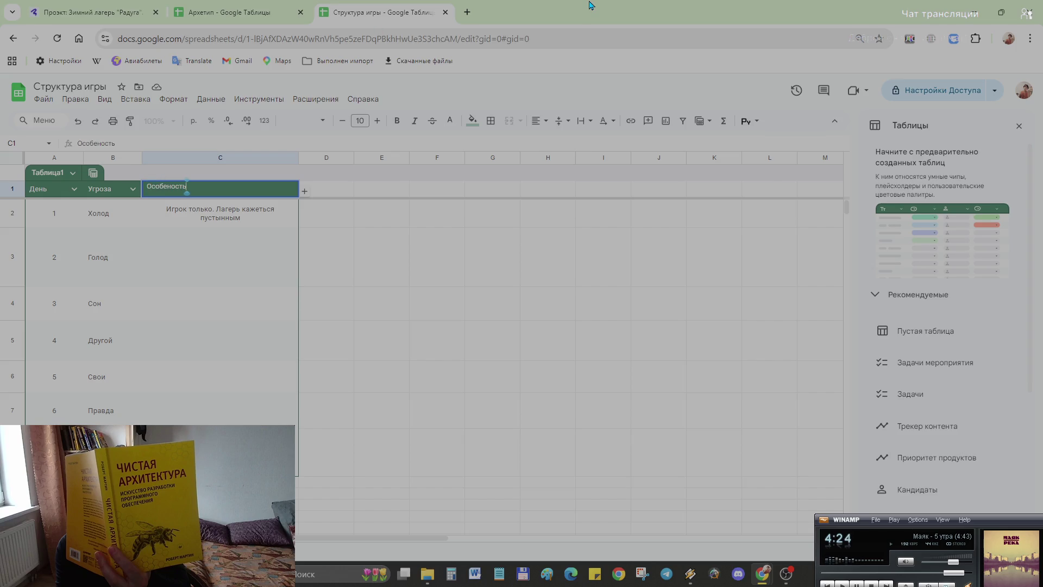
key("Return")
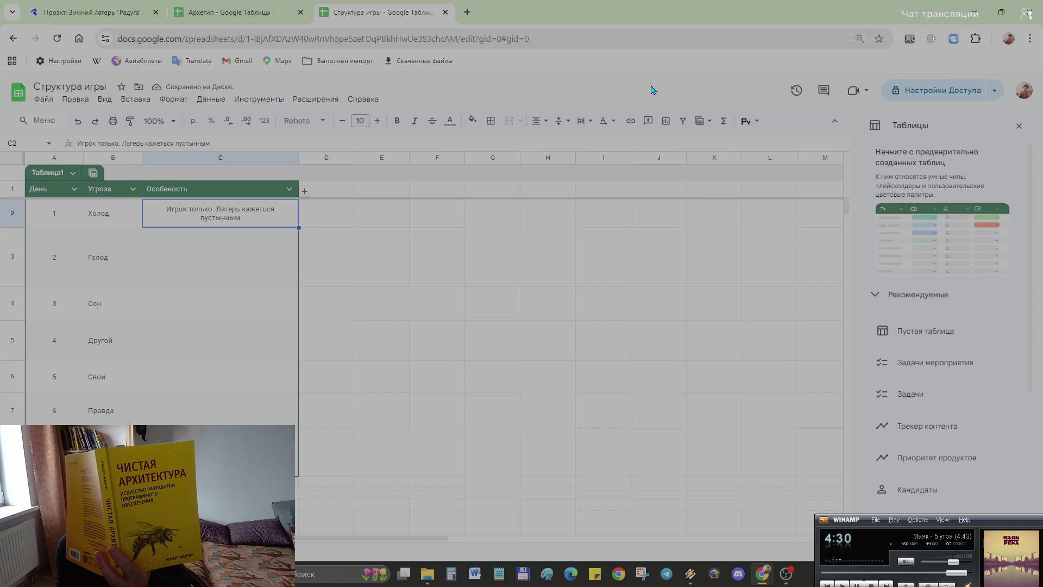
left_click(174, 255)
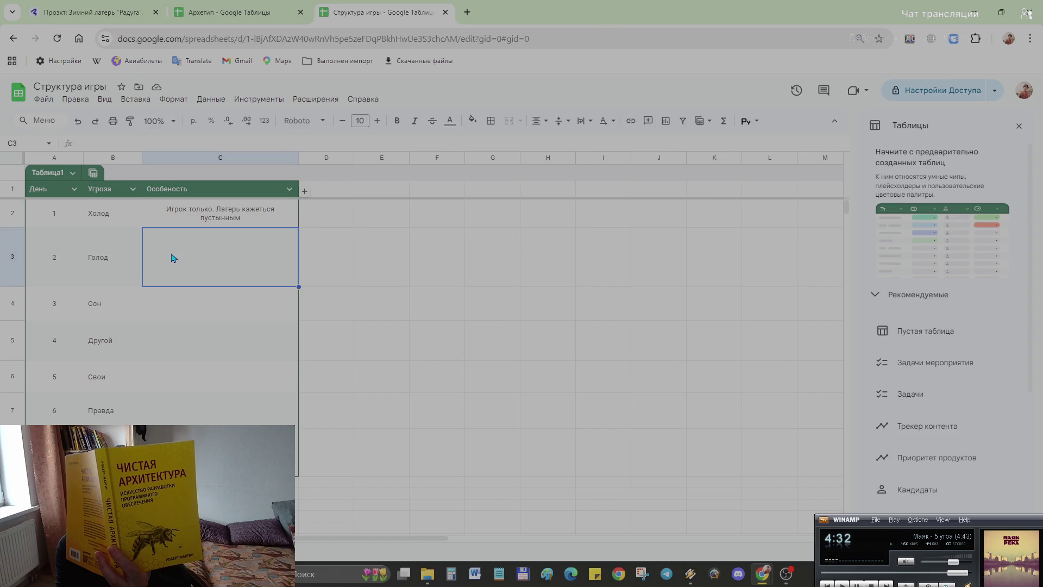
double_click(170, 254)
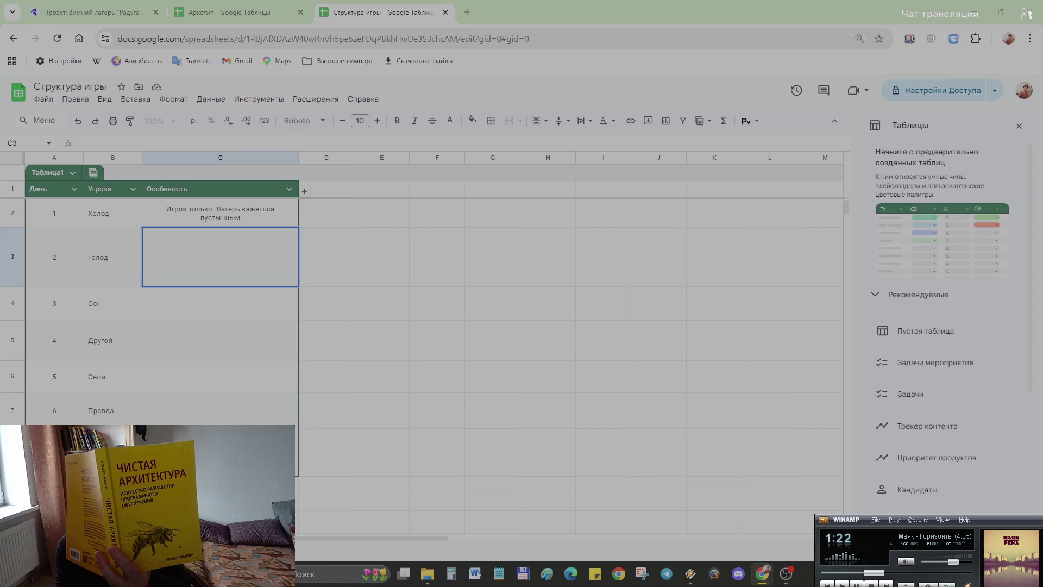
- In the Архетип spreadsheet, paste the quote «Я не знаю. Но я записал это…» into Странник's cell B8
left_click(210, 14)
scroll(214, 303, "down", 1)
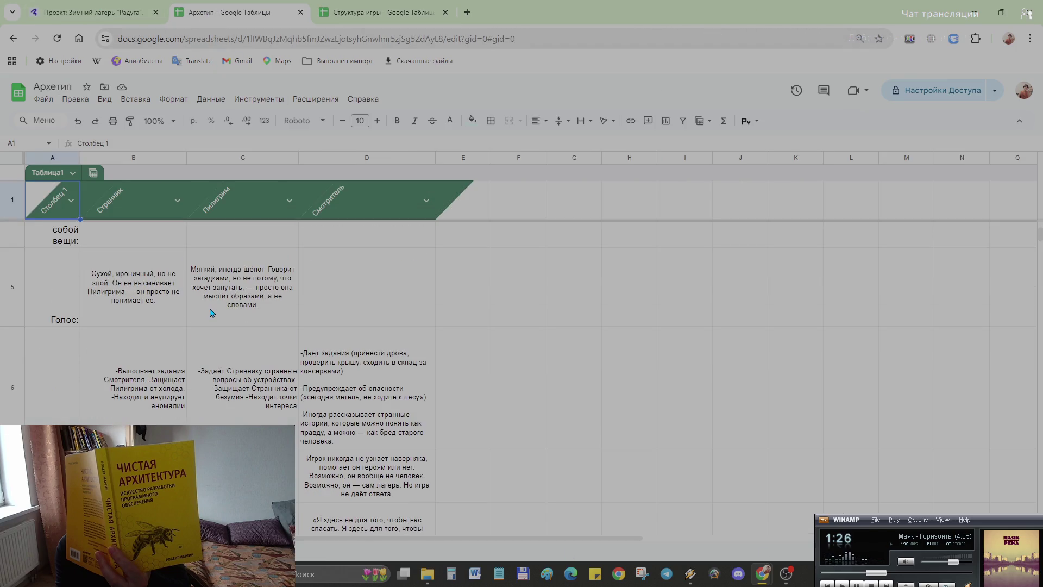
scroll(210, 312, "down", 2)
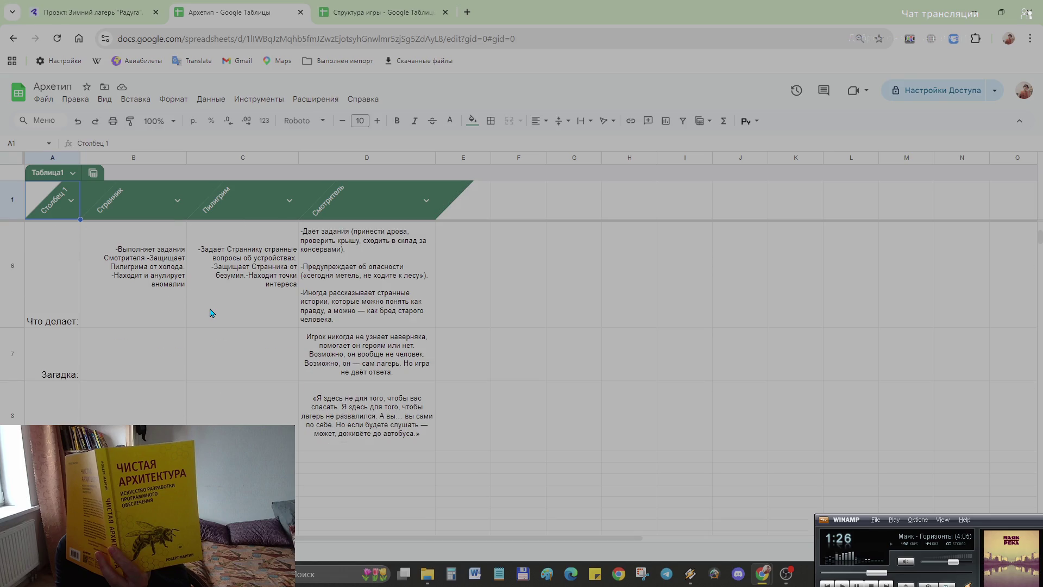
left_click(124, 416)
double_click(121, 414)
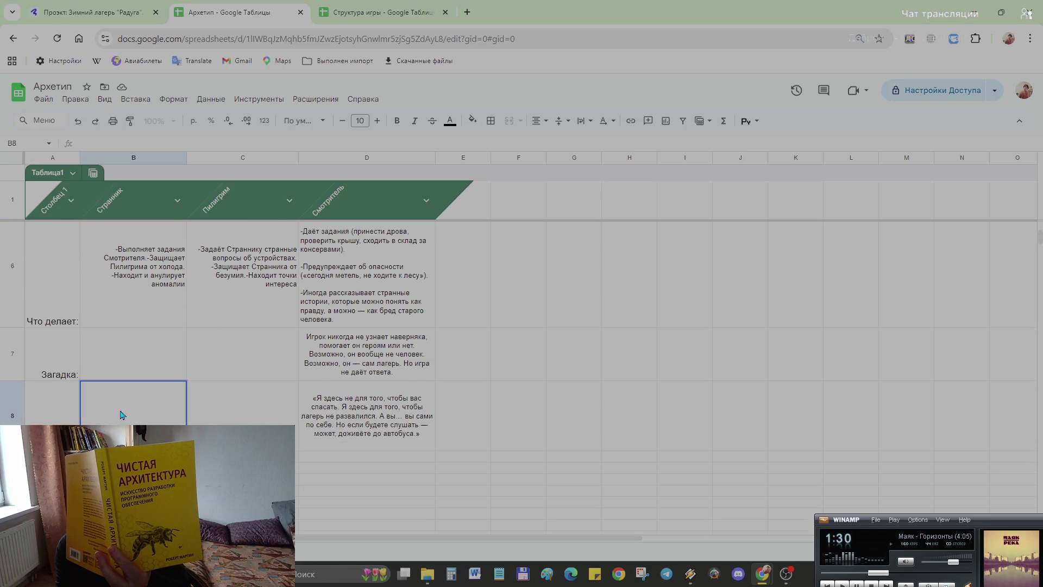
type("«Я не знаю. Но я записал это. И я выложу запись, даже если меня назовут сумасшедшим.»")
left_click(473, 460)
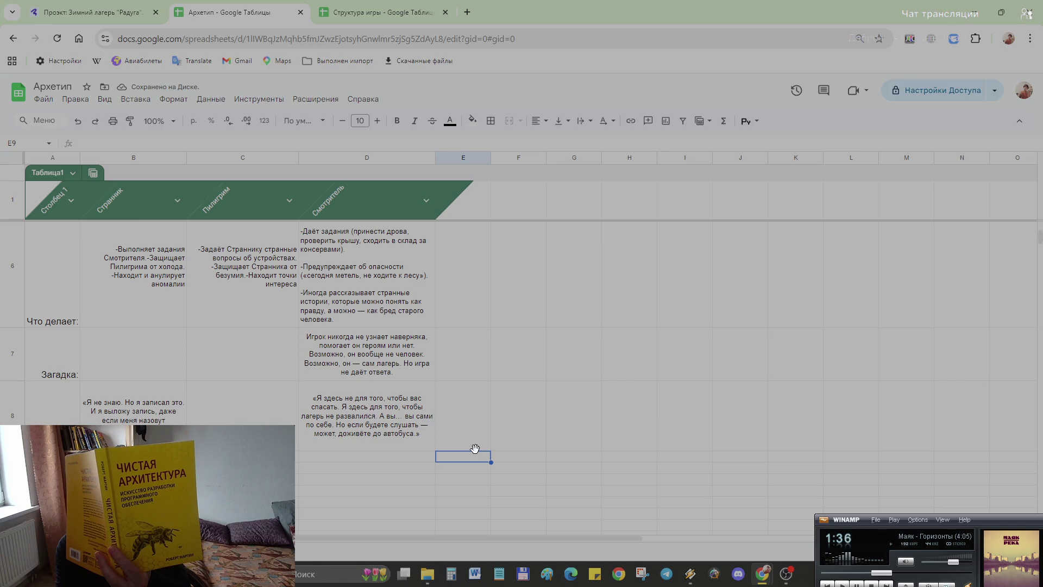
left_click(364, 25)
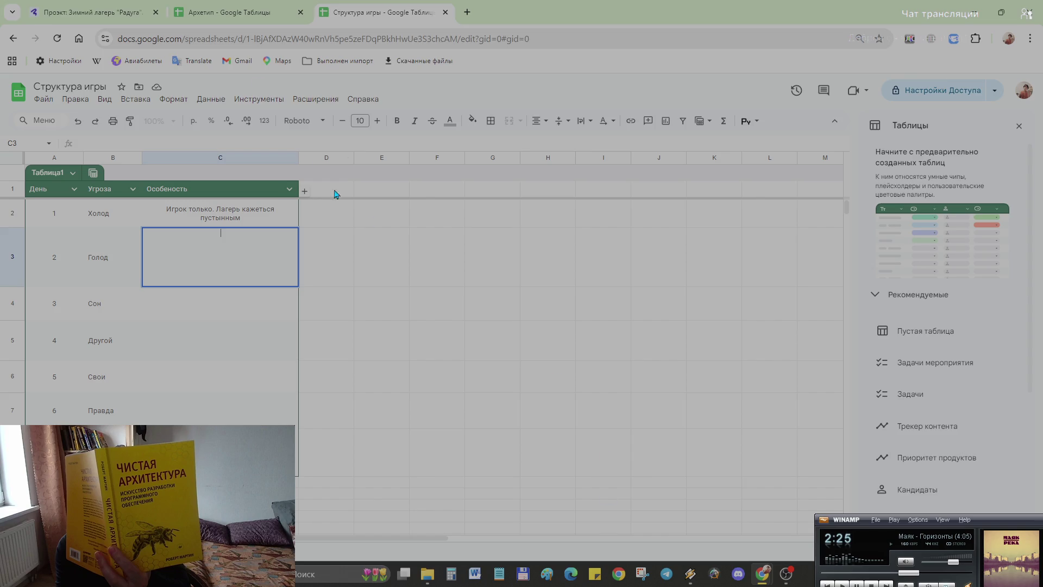
left_click(227, 17)
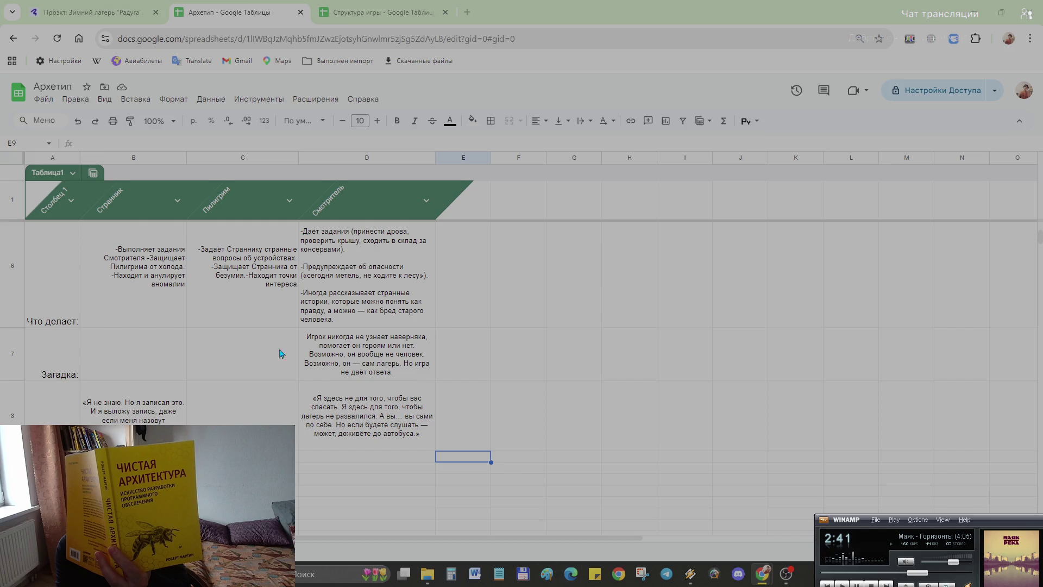
- Paste the «Соня» recorder riddle sentence into Странник's cell B7, undoing the first dark-formatted paste
left_click(133, 345)
type("Он называет диктофон «Соня» (сокращение от «Соната»). Разговаривает с ним иногда.")
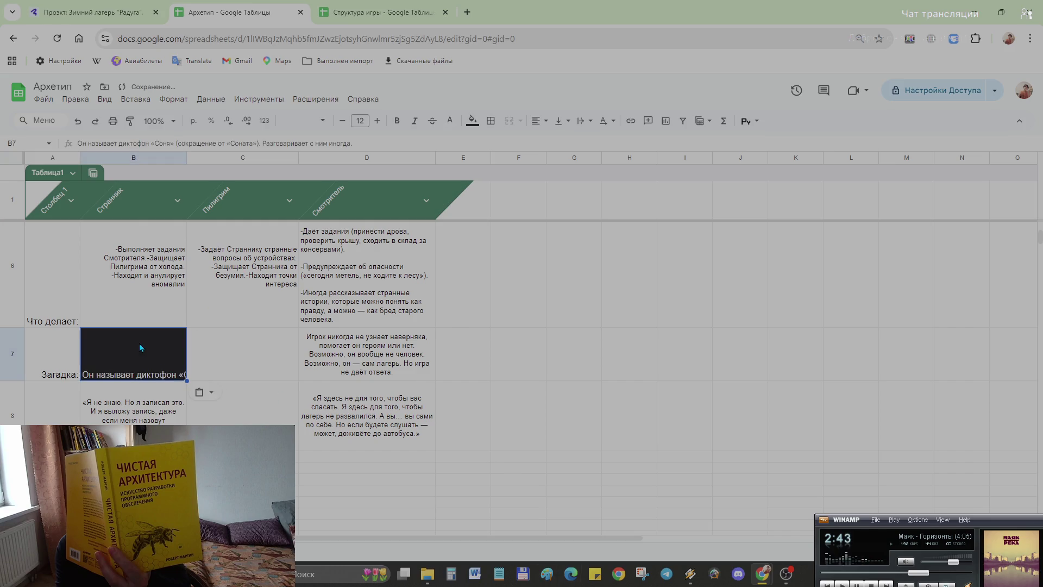
left_click(245, 436)
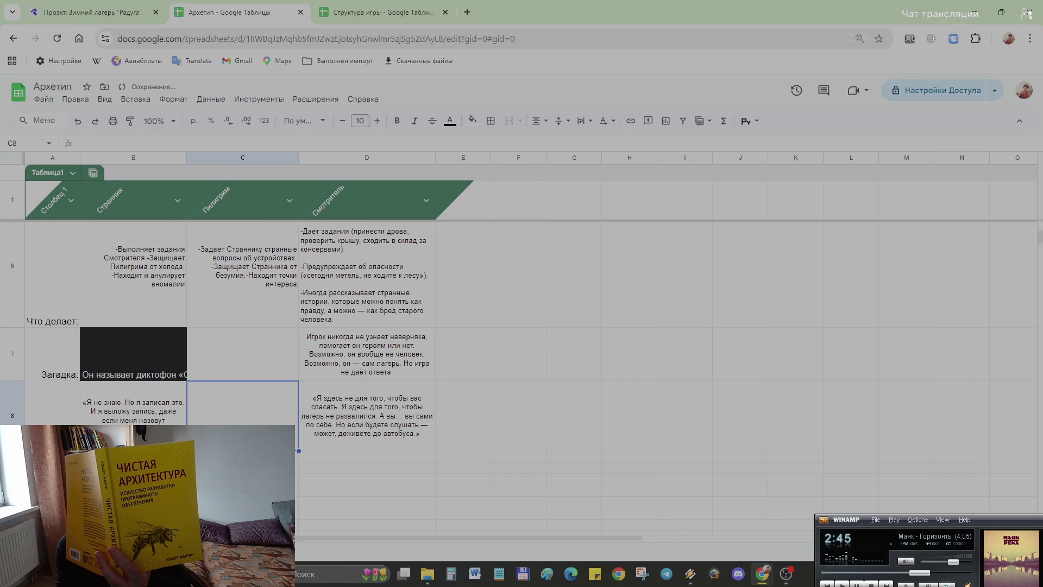
key("ctrl+z")
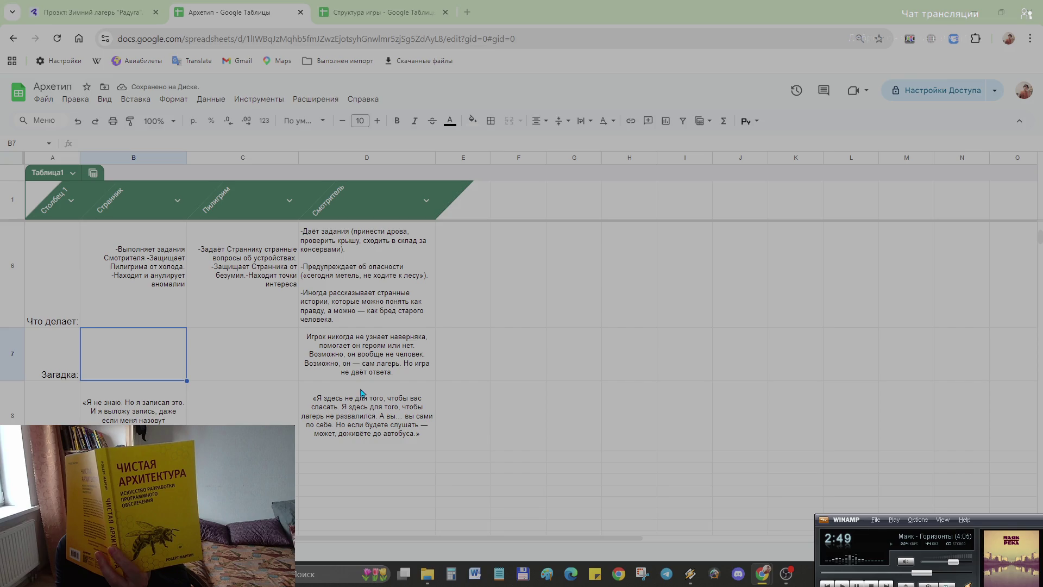
double_click(106, 346)
type("Он называет диктофон «Соня» (сокращение от «Соната»). Разговаривает с ним иногда.")
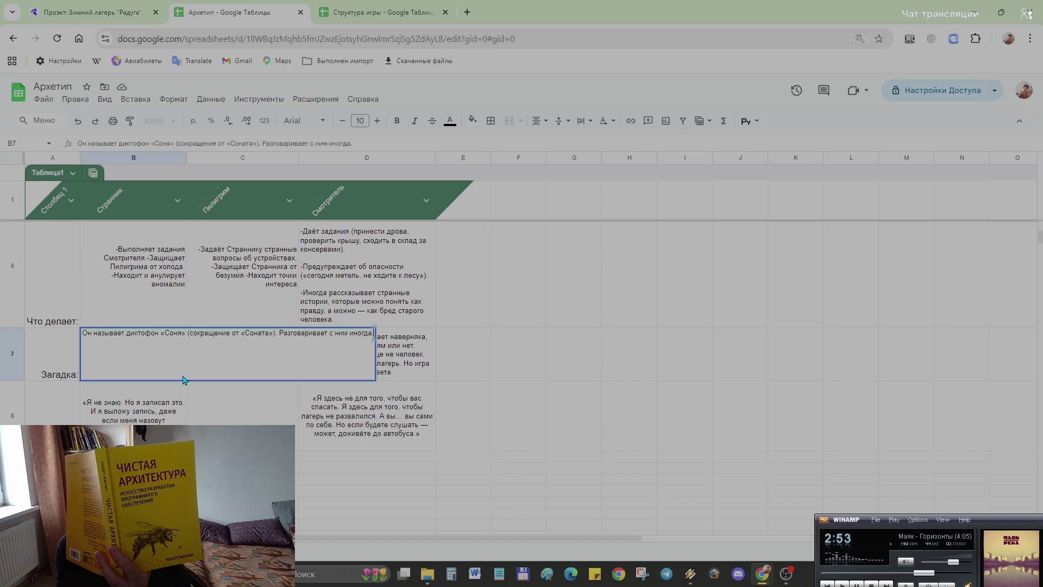
left_click(405, 491)
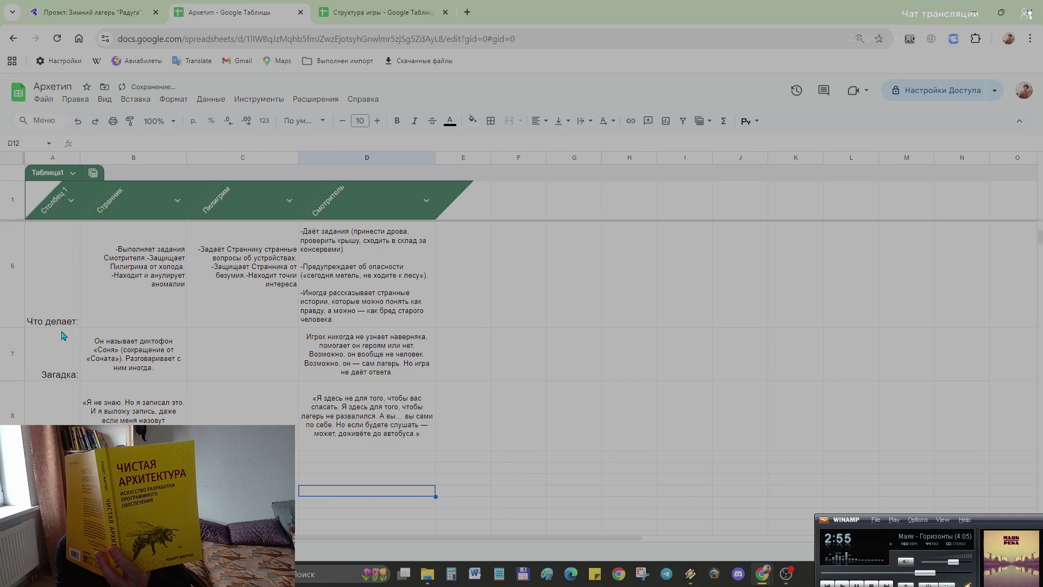
- Correct the B7 sentence so it begins with «Называет» instead of «Он н…»
left_click(109, 351)
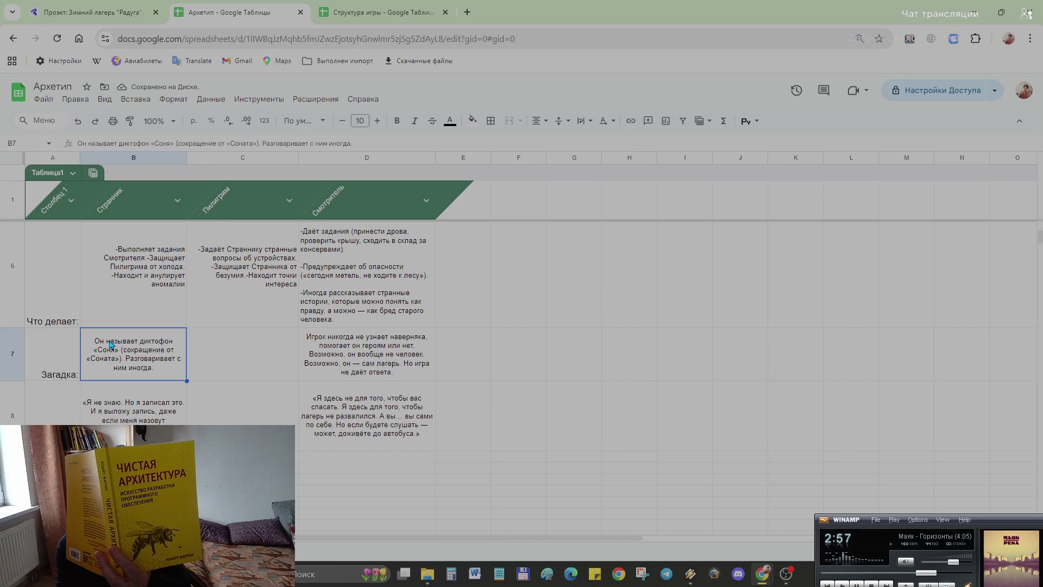
key("Up")
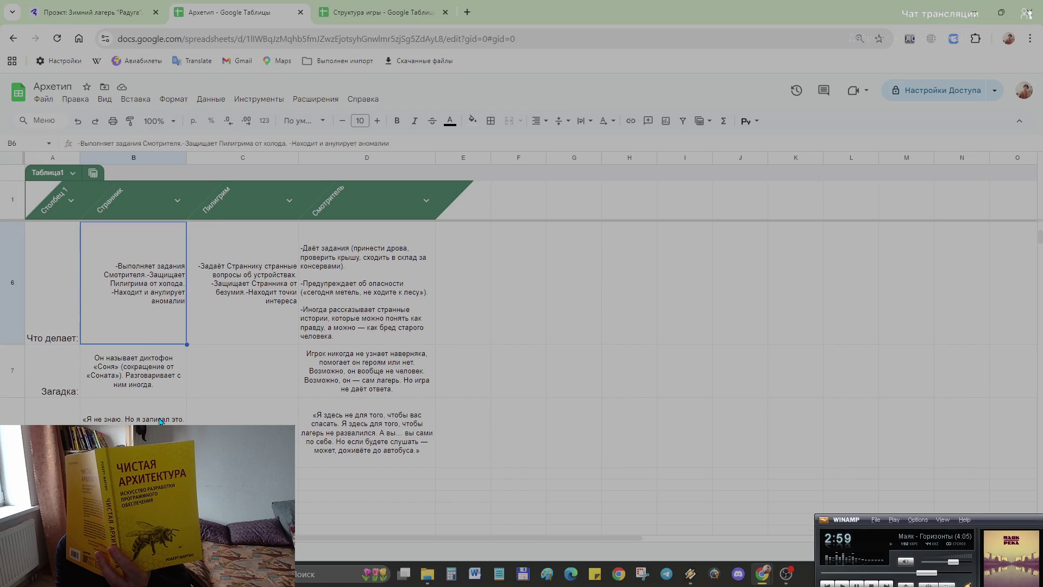
key("Down")
double_click(114, 371)
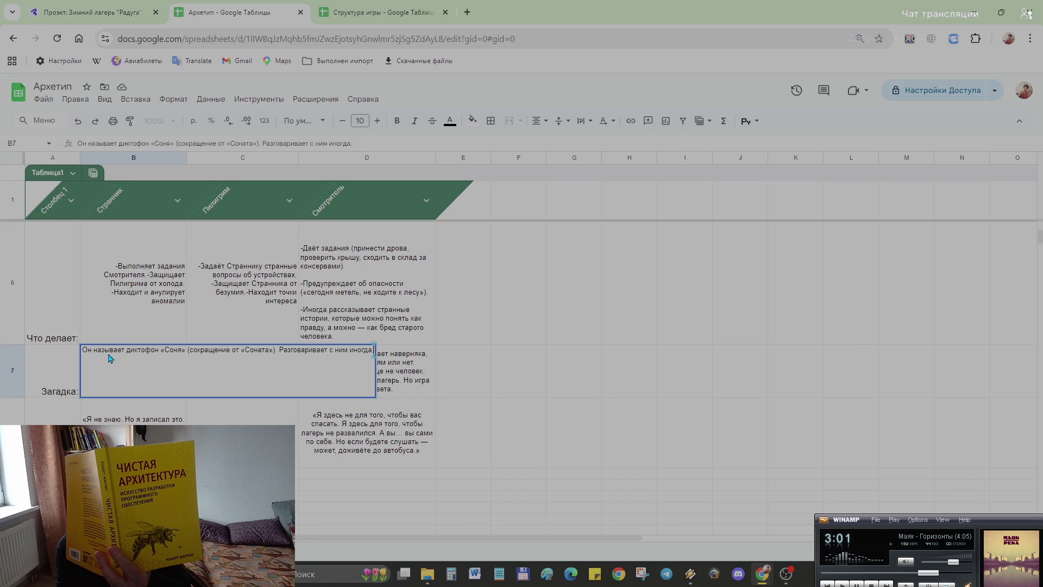
key("BackSpace")
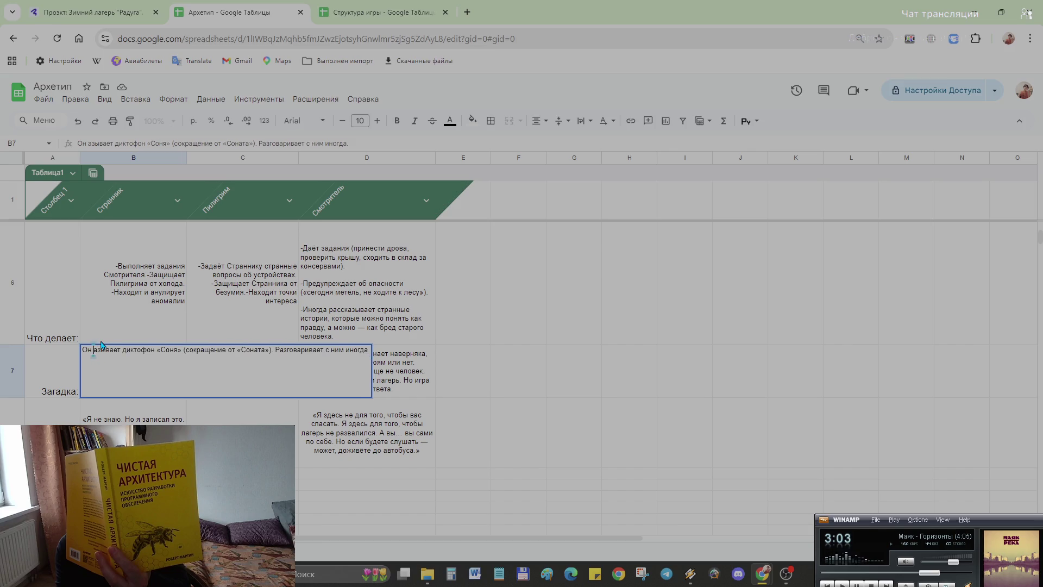
key("BackSpace")
key("BackSpace")
key("BackSpace")
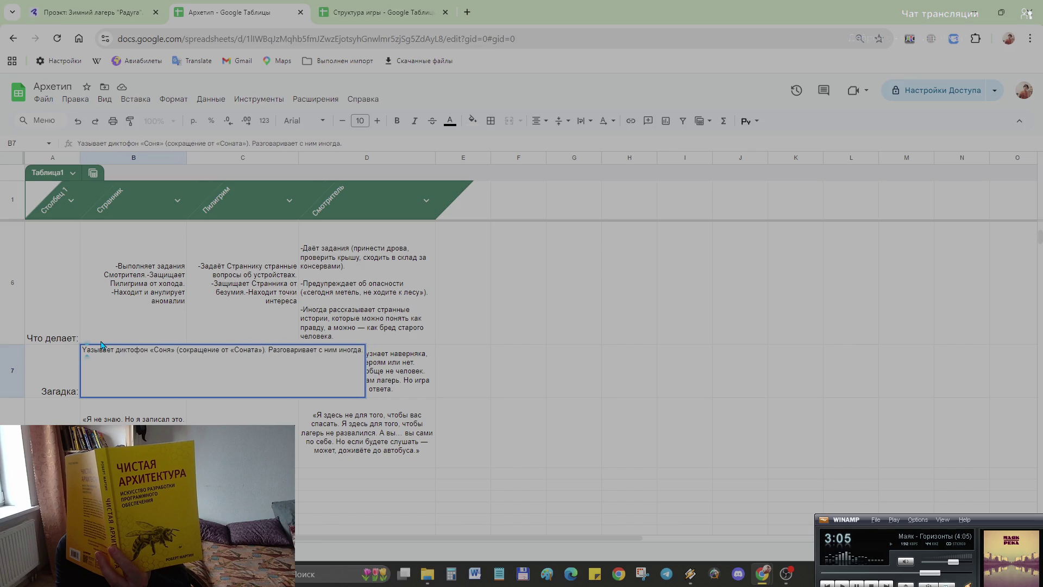
type("На")
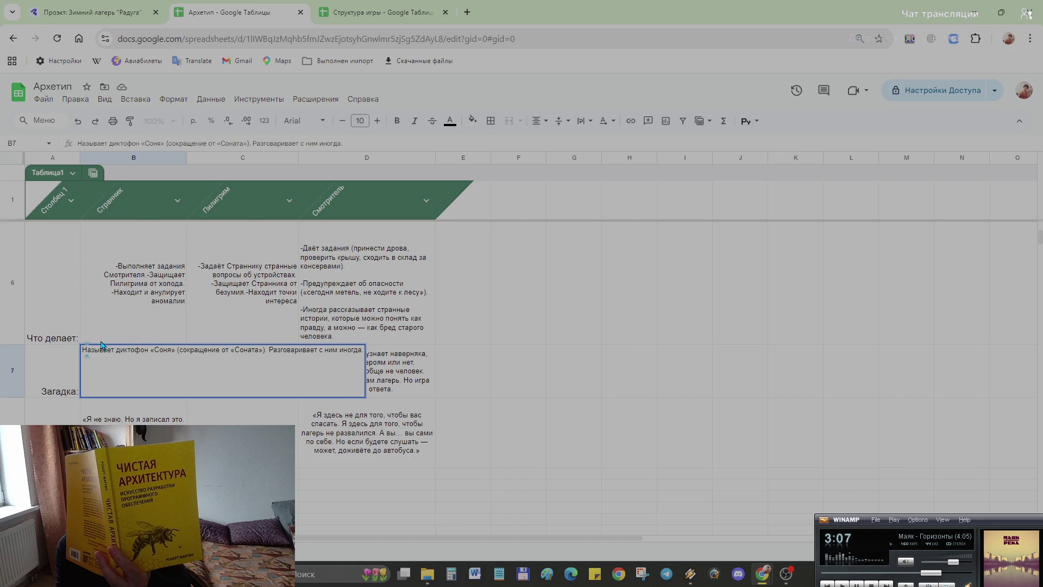
left_click(219, 414)
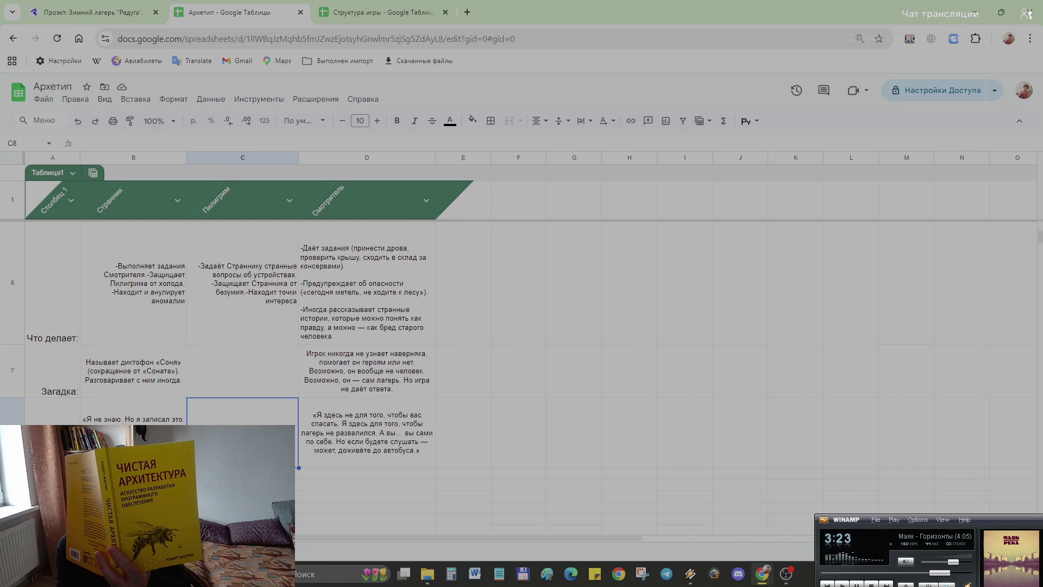
scroll(193, 325, "up", 3)
scroll(207, 389, "up", 3)
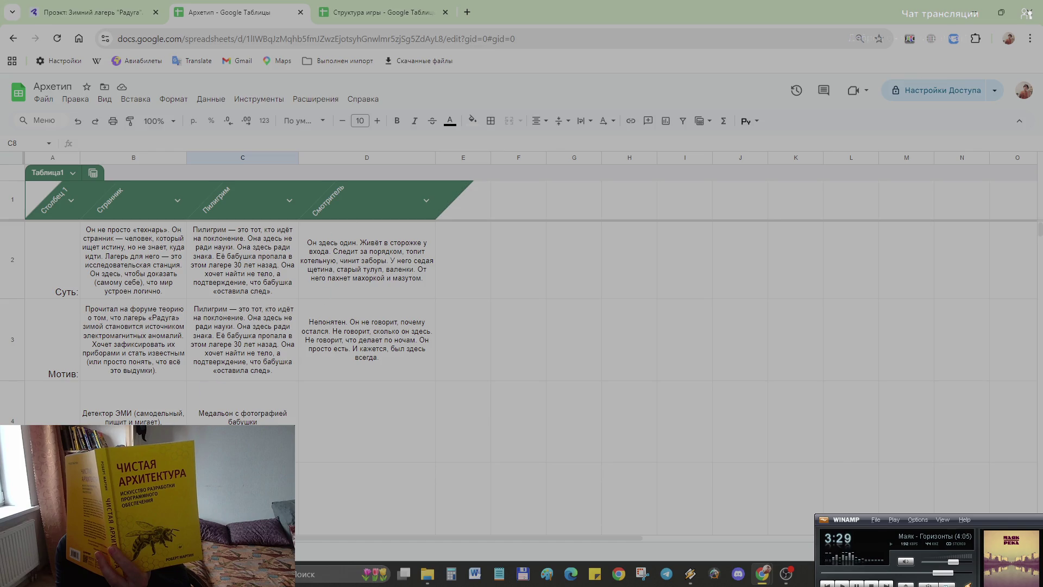
scroll(522, 326, "down", 3)
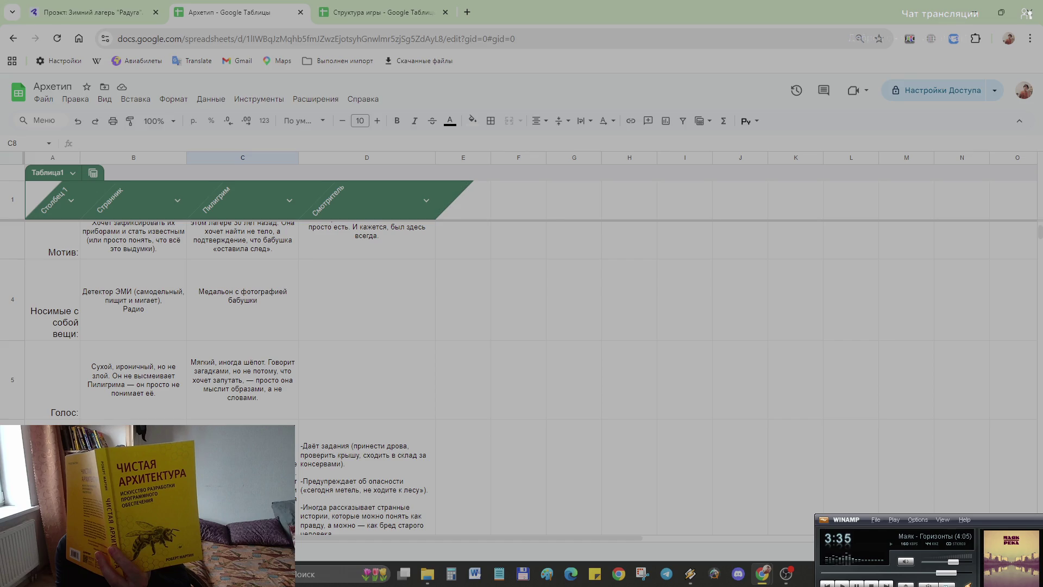
scroll(131, 420, "down", 1)
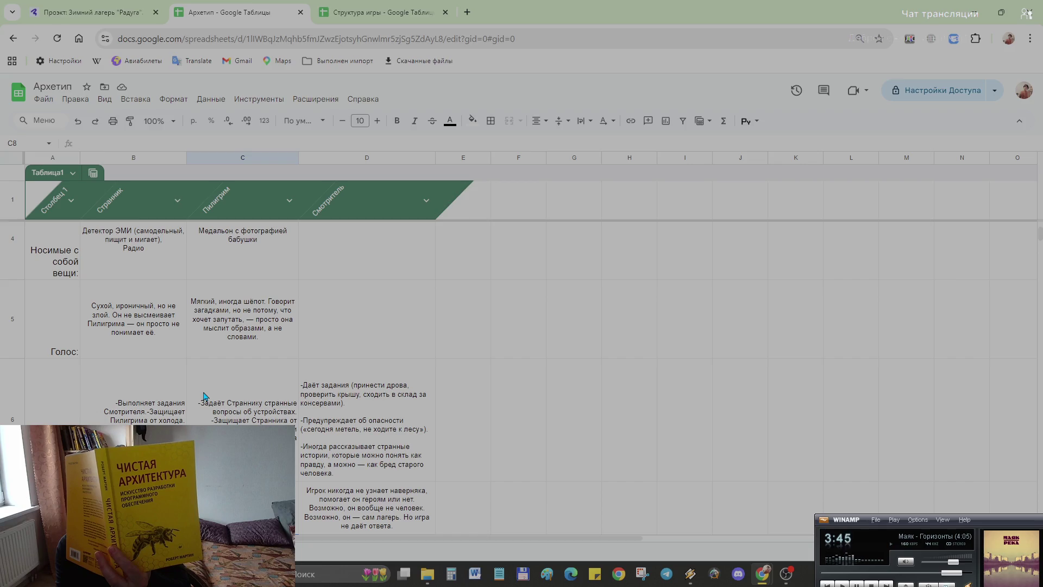
scroll(203, 397, "down", 3)
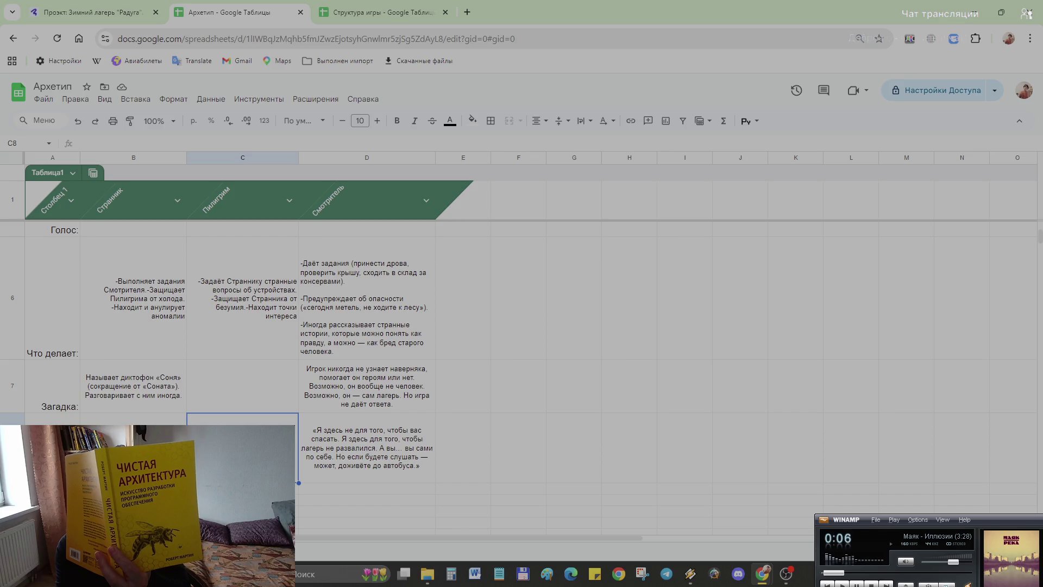
scroll(126, 385, "up", 5)
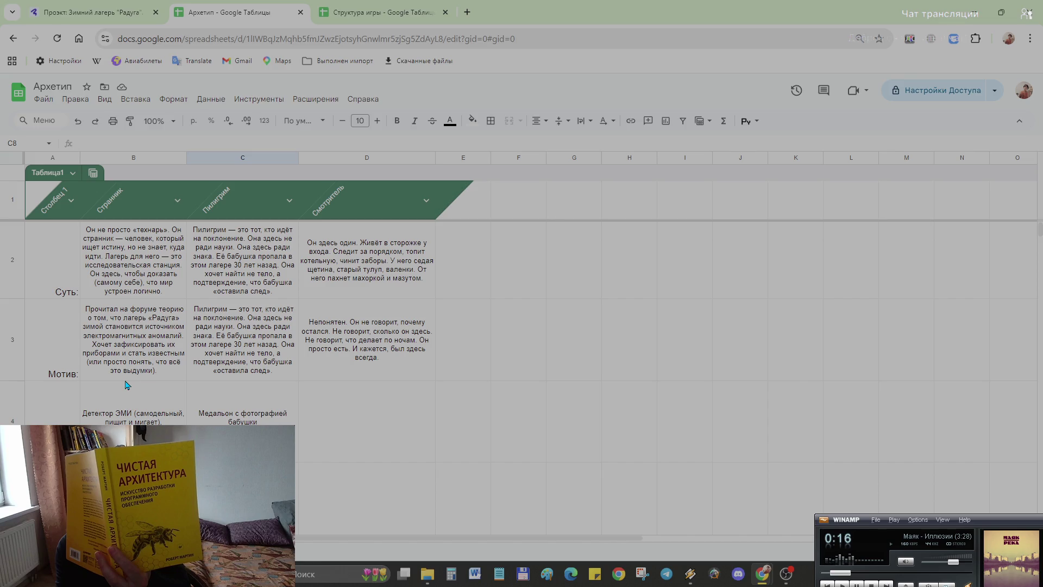
scroll(126, 385, "down", 1)
scroll(127, 385, "down", 1)
scroll(126, 385, "down", 2)
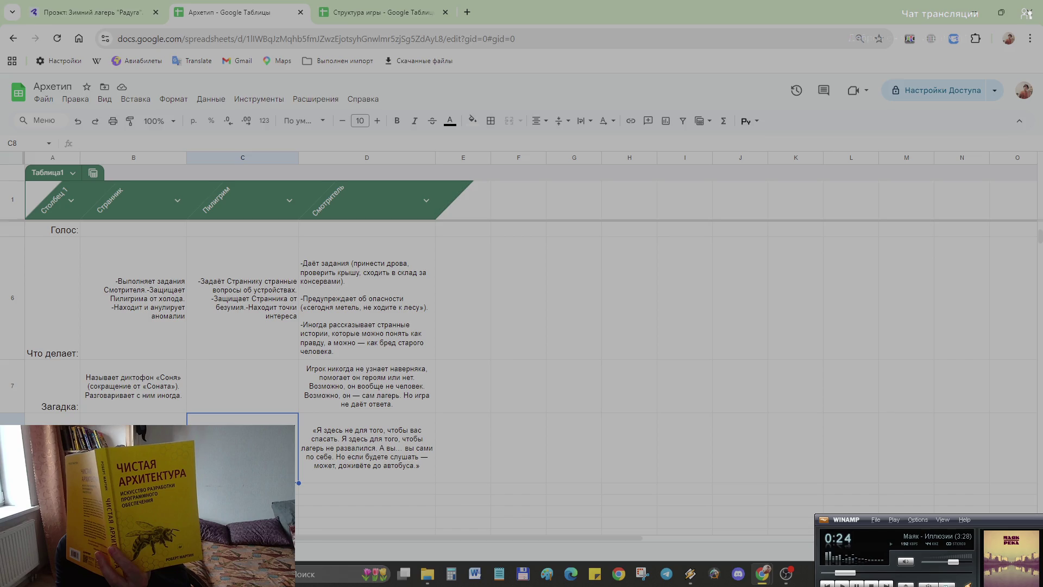
scroll(522, 367, "up", 1)
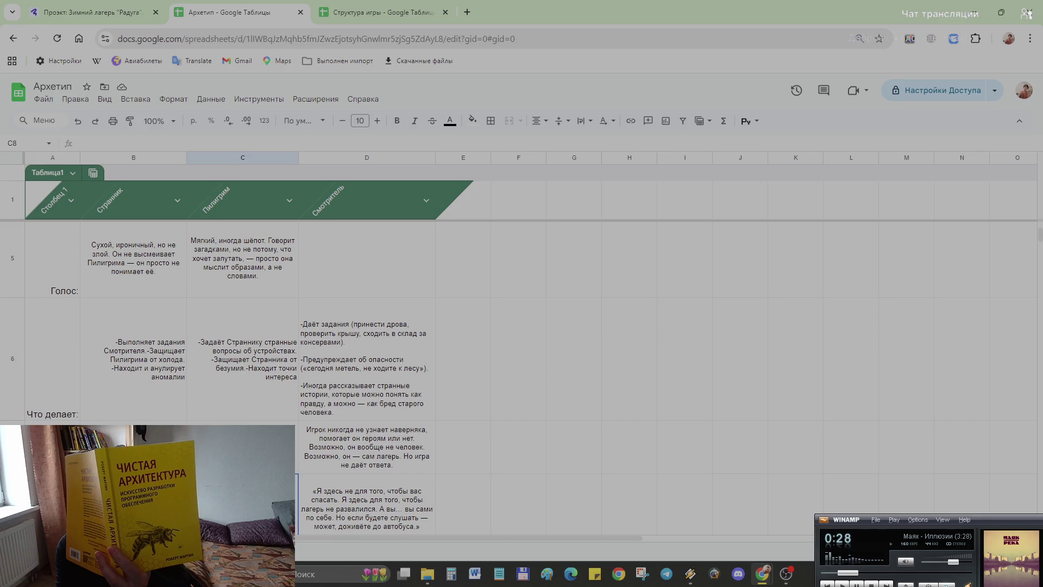
scroll(522, 326, "up", 1)
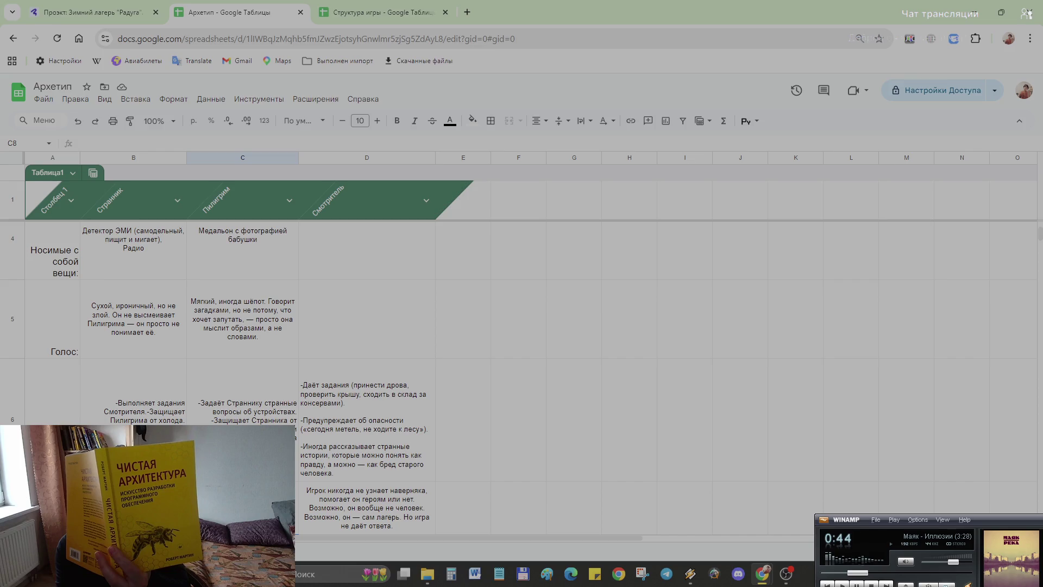
scroll(131, 308, "up", 3)
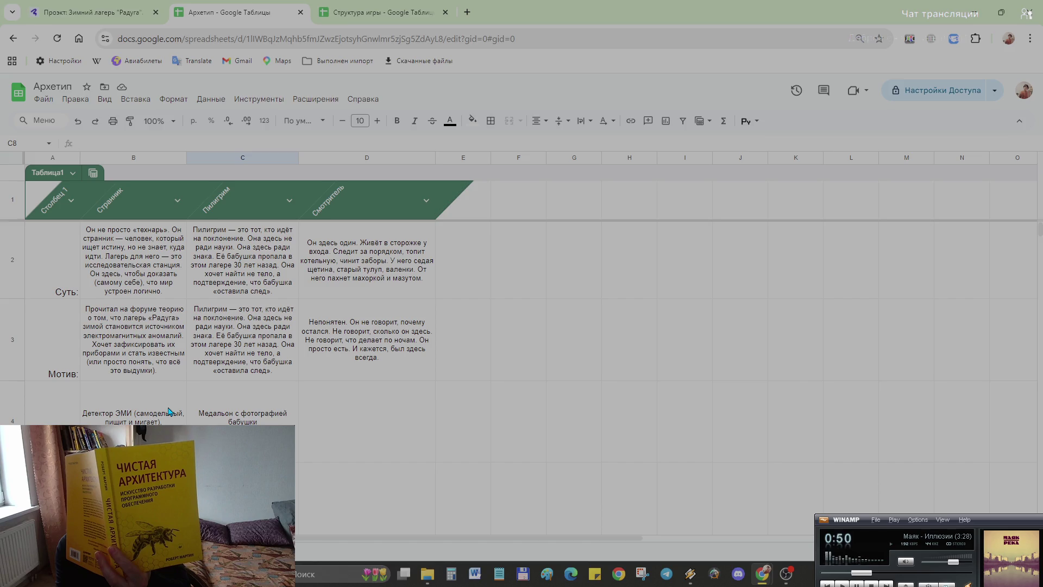
left_click(58, 292)
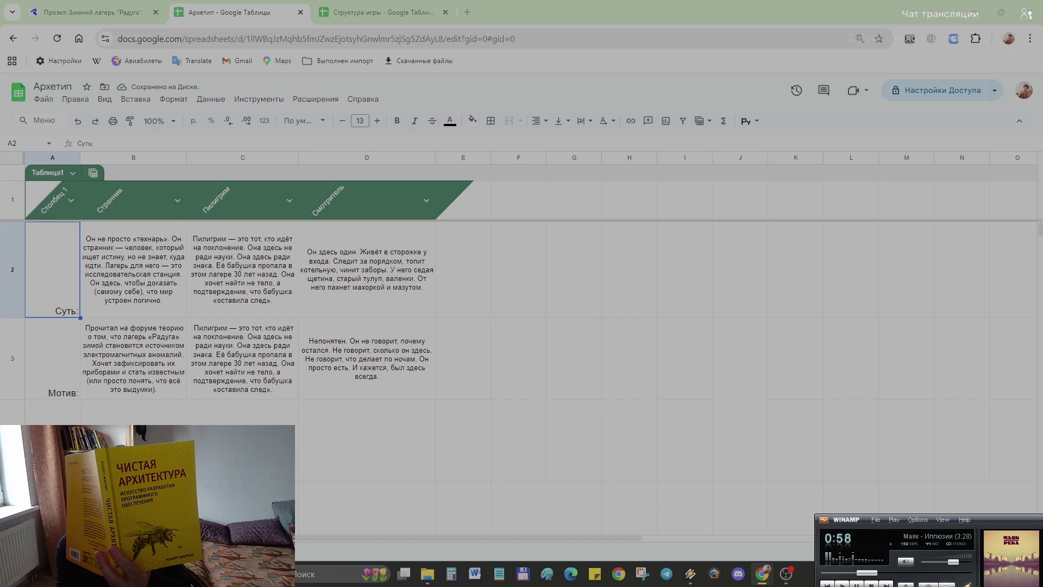
- Append the battery-checking-before-sleep sentences to Странник's Суть text in B2, dropping the name Артём
left_click(165, 308)
double_click(165, 308)
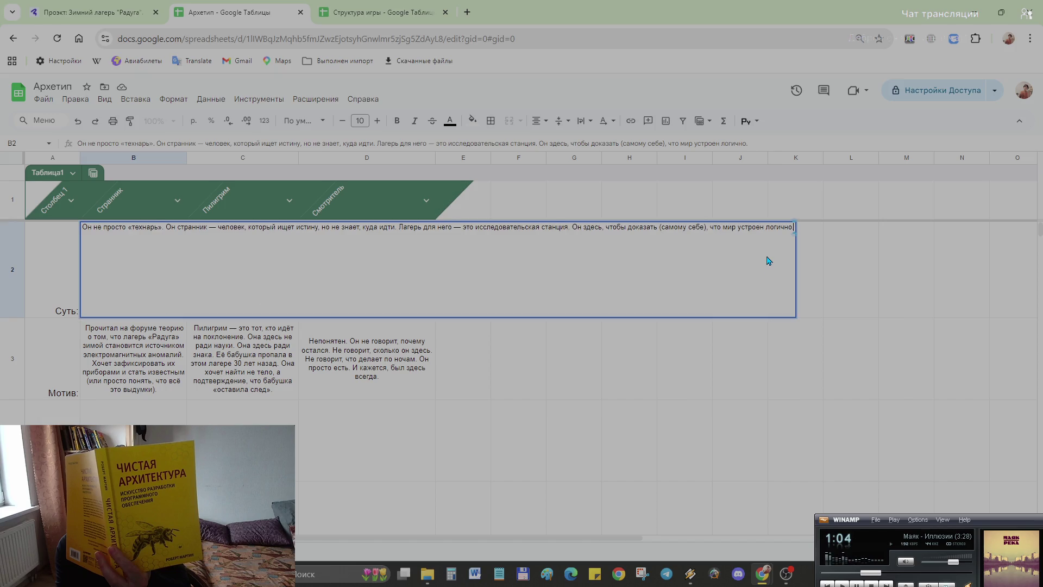
type("Артём всегда проверяет батарейки перед сном. Это его ритуал. Если батарейки в порядке — он спокойнее.")
left_click(822, 226)
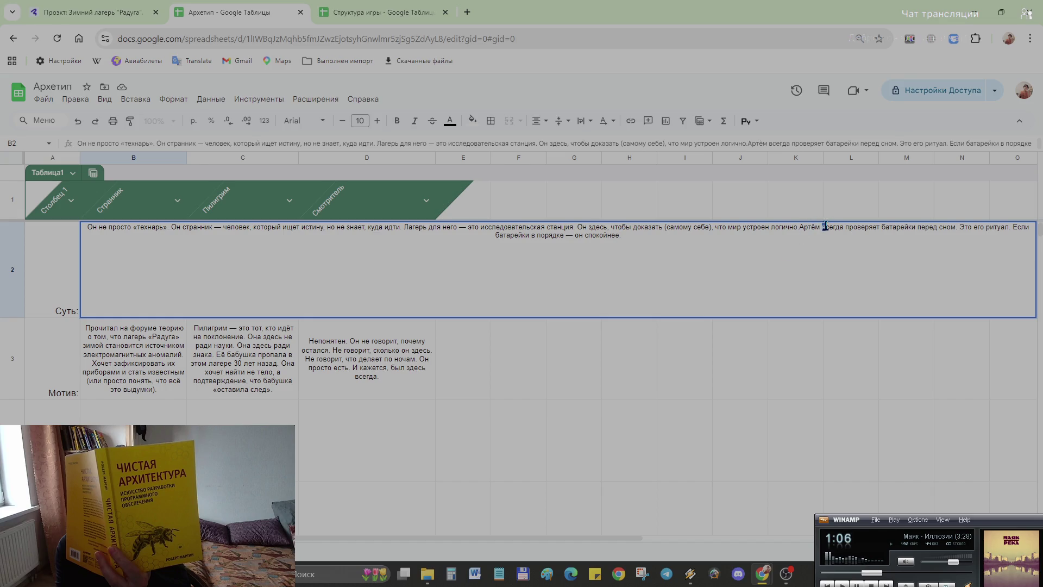
key("BackSpace")
key("BackSpace")
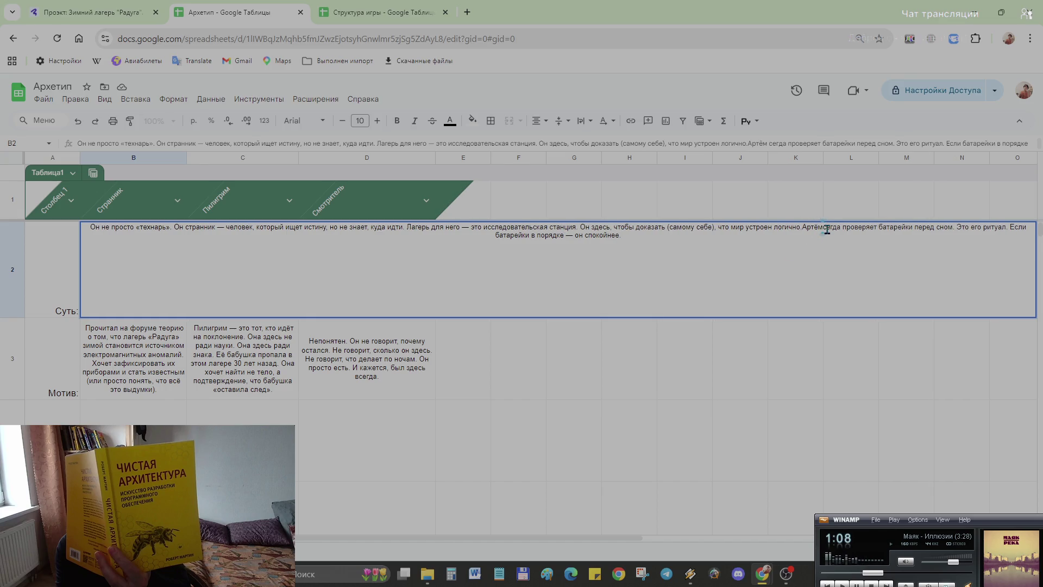
key("BackSpace")
key("BackSpace")
key("BackSpace")
key("BackSpace")
key("BackSpace")
key("BackSpace")
type(",")
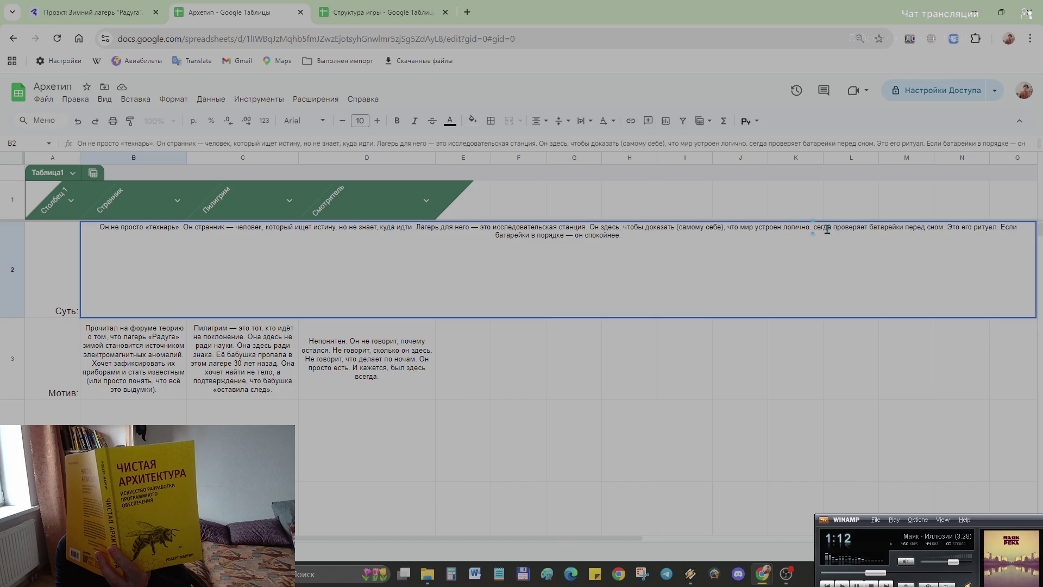
key("BackSpace")
key("BackSpace")
type(". В")
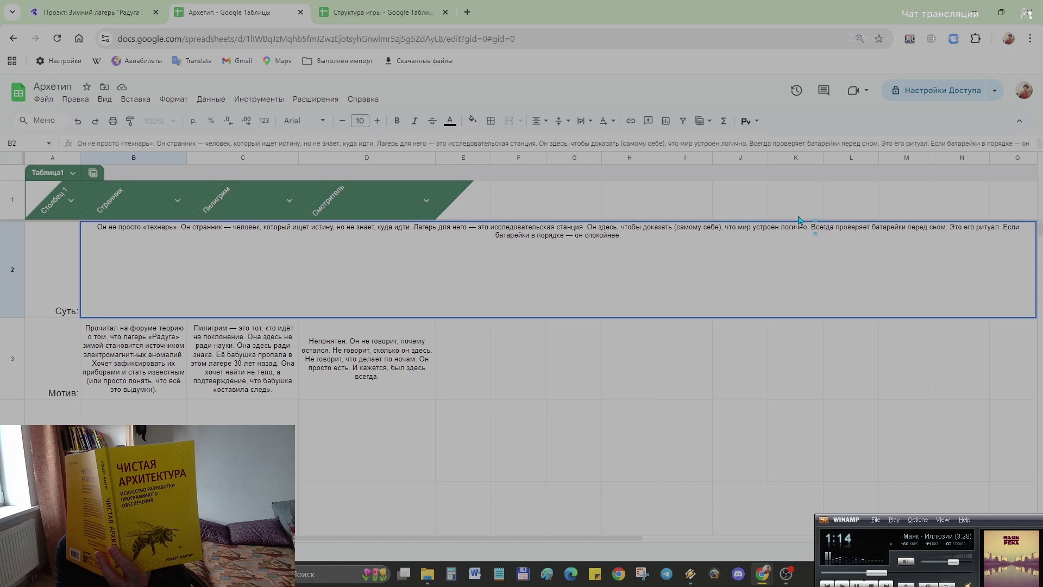
left_click(694, 365)
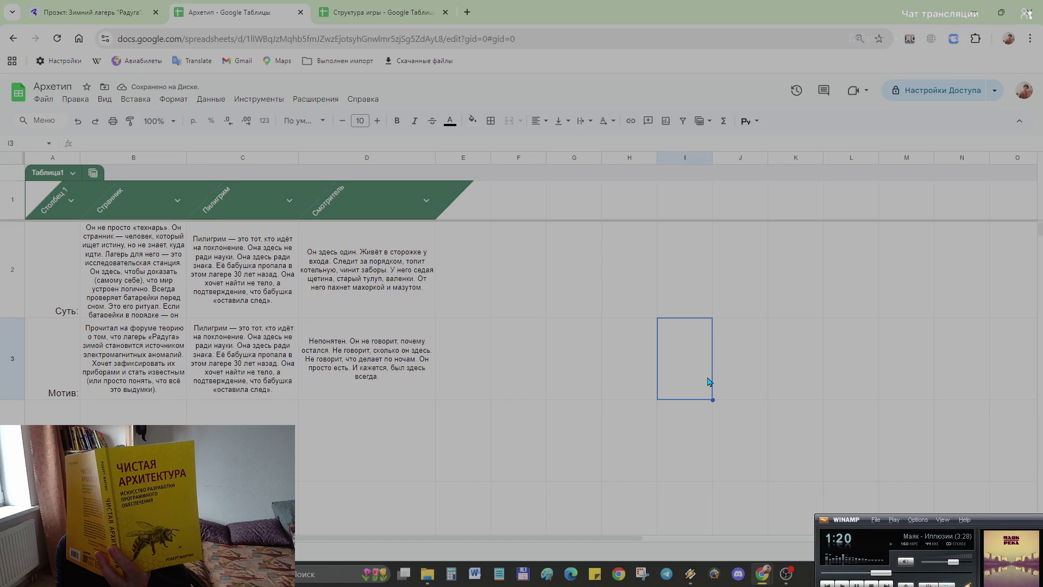
scroll(158, 298, "down", 1)
scroll(154, 310, "up", 1)
- Make row 2 slightly taller so the longer text fits
left_click_drag(14, 319, 12, 338)
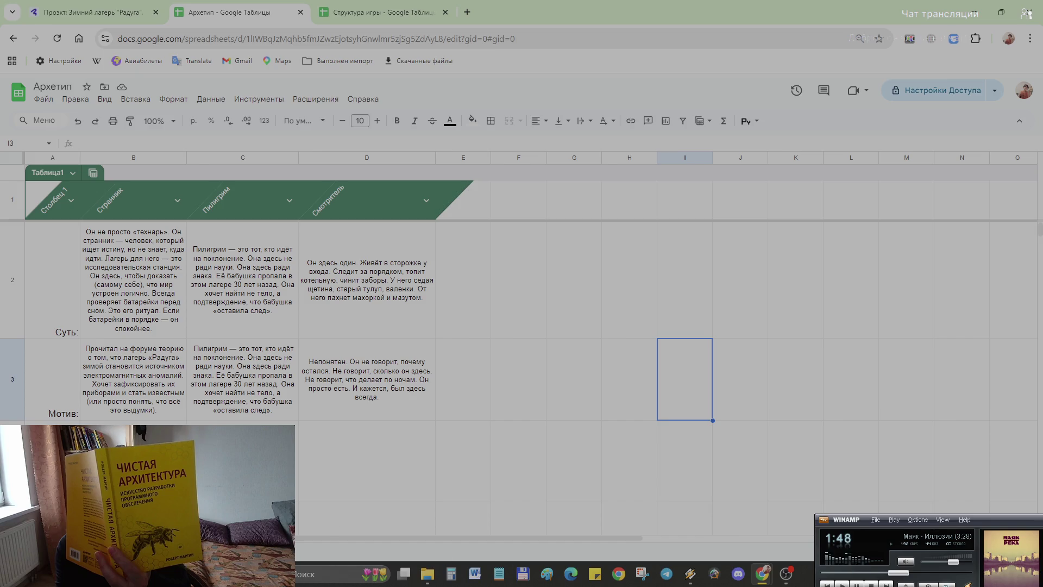
- Delete the closing ritual sentences from B2 so the Странник essence ends at the battery check
left_click(156, 332)
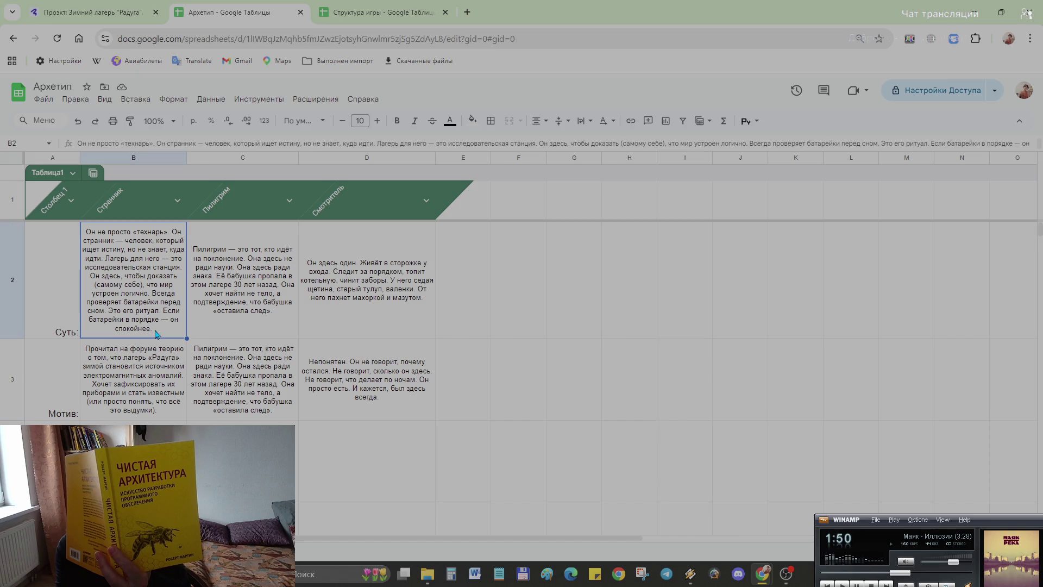
double_click(156, 333)
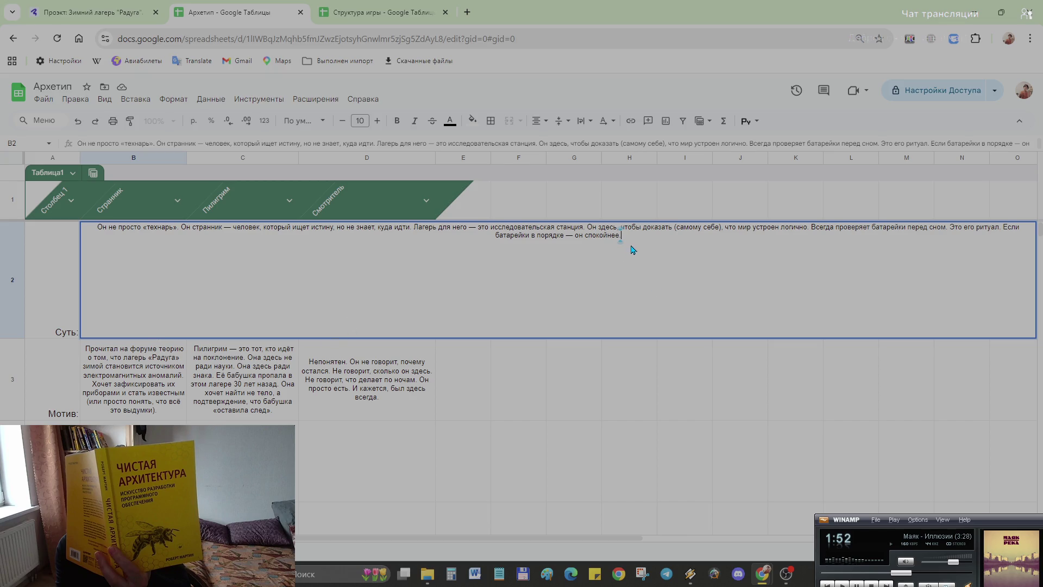
left_click_drag(951, 229, 1008, 314)
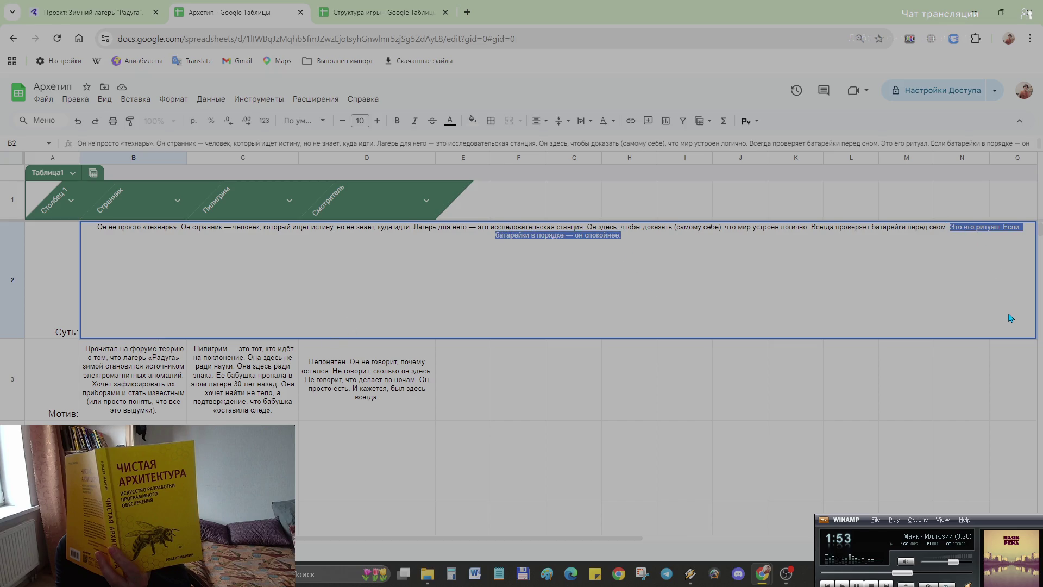
key("BackSpace")
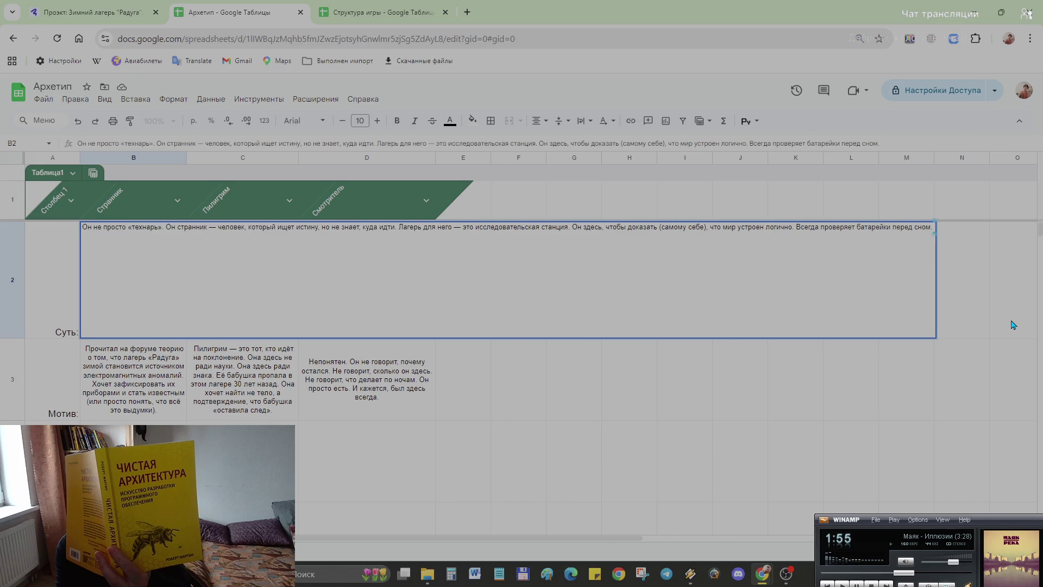
left_click(1010, 350)
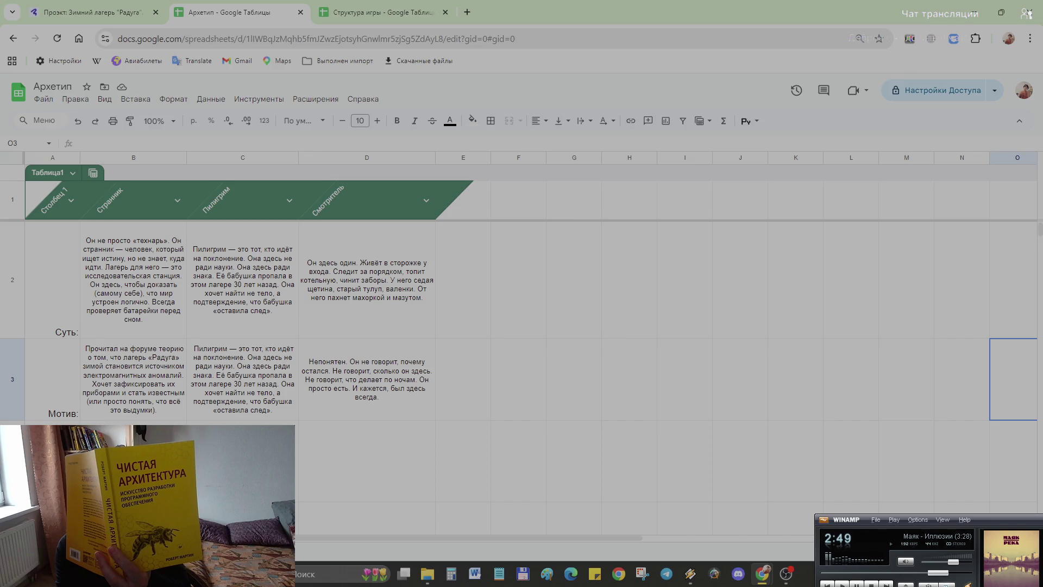
scroll(233, 351, "down", 1)
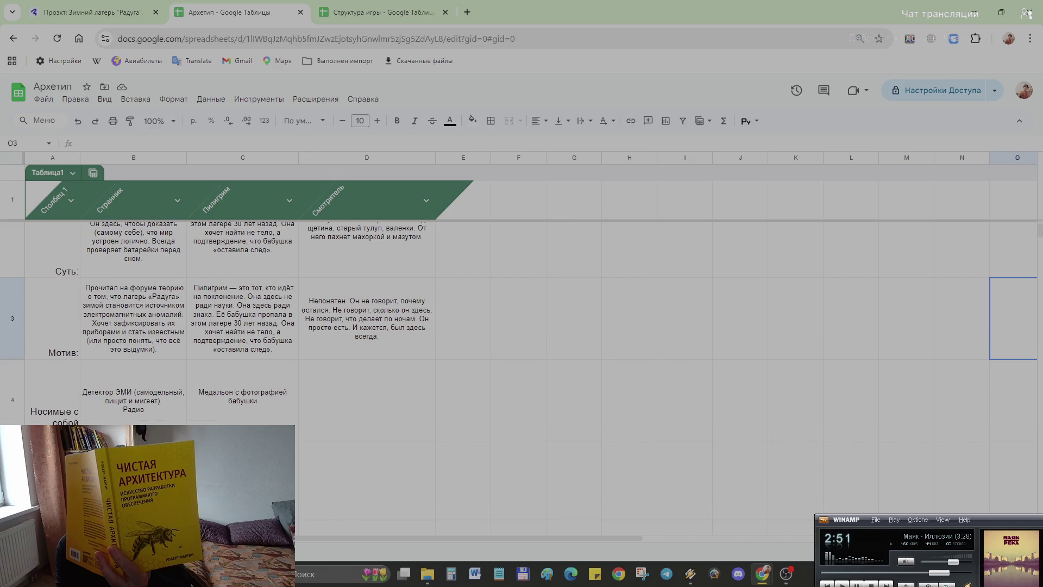
scroll(242, 414, "up", 1)
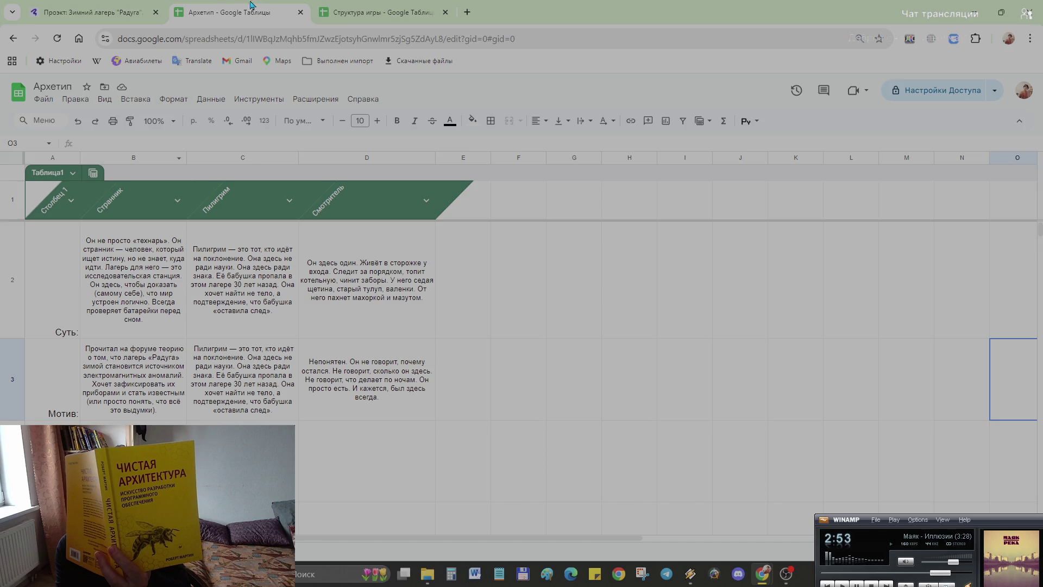
left_click(467, 11)
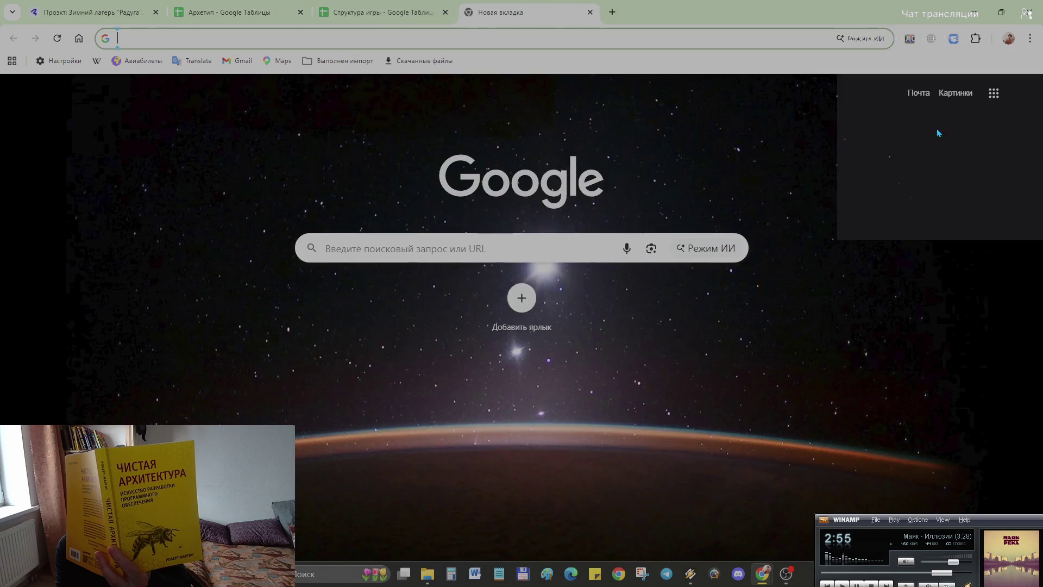
- From the Google apps grid choose Таблицы and pick the Персонажи spreadsheet from the recent list
left_click(993, 92)
scroll(904, 340, "down", 2)
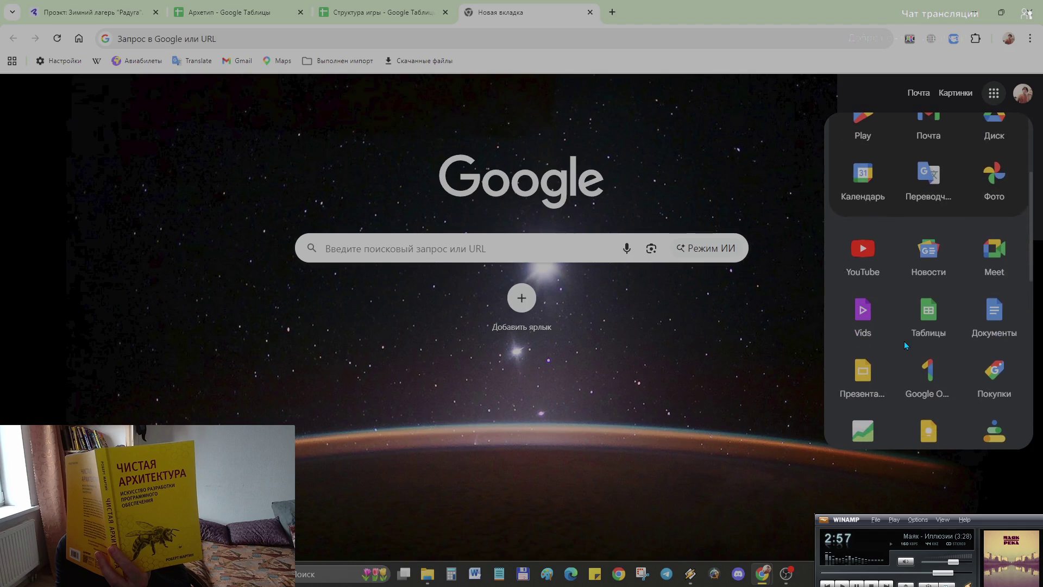
scroll(903, 341, "down", 1)
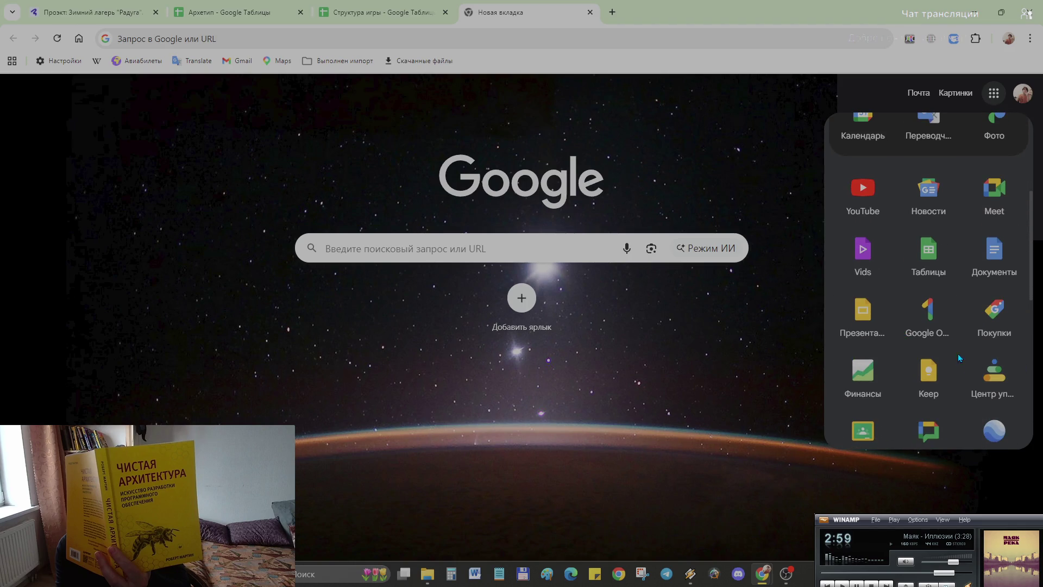
left_click(932, 252)
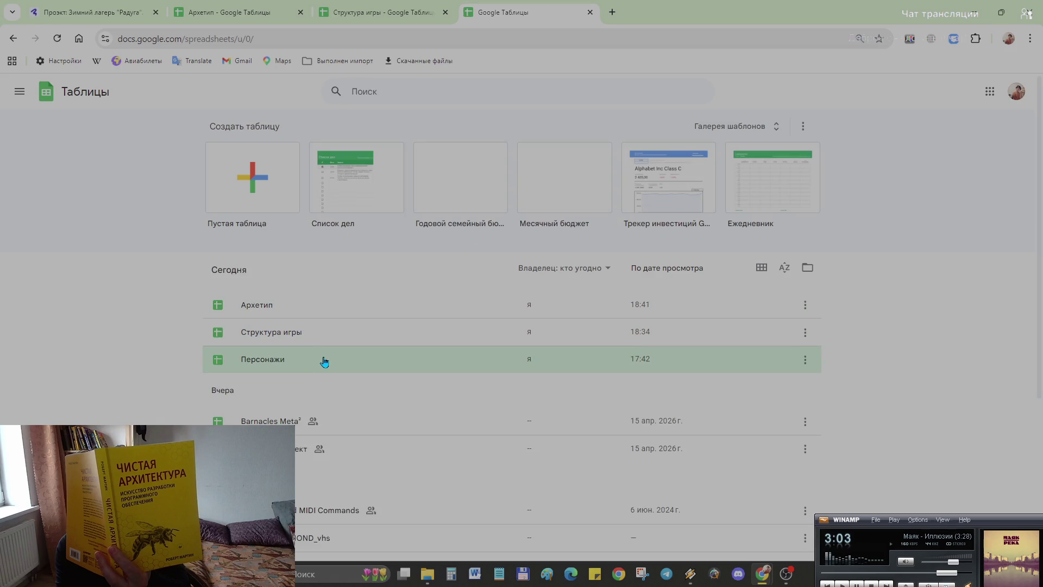
left_click(320, 364)
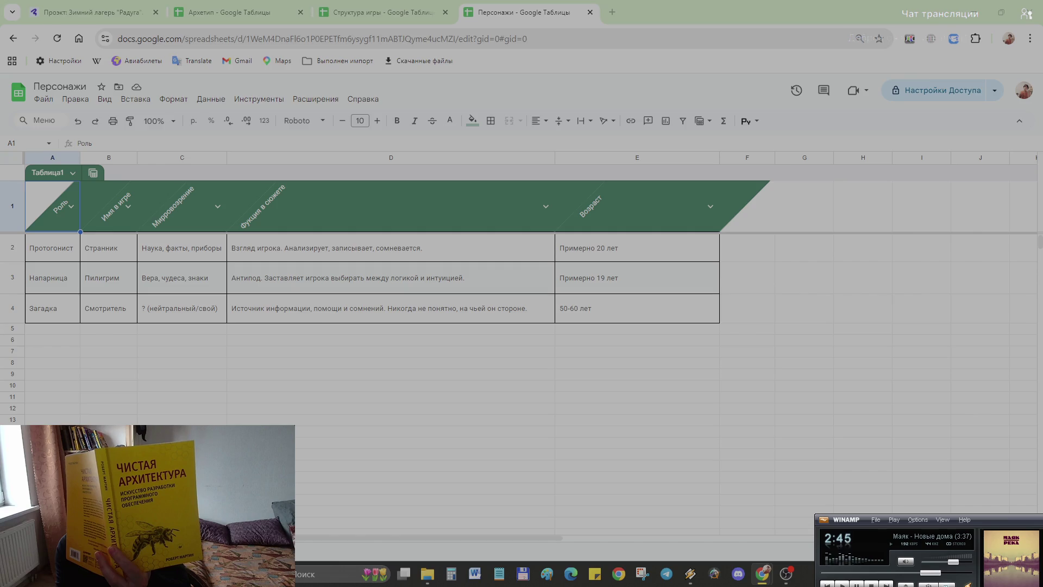
left_click(175, 226)
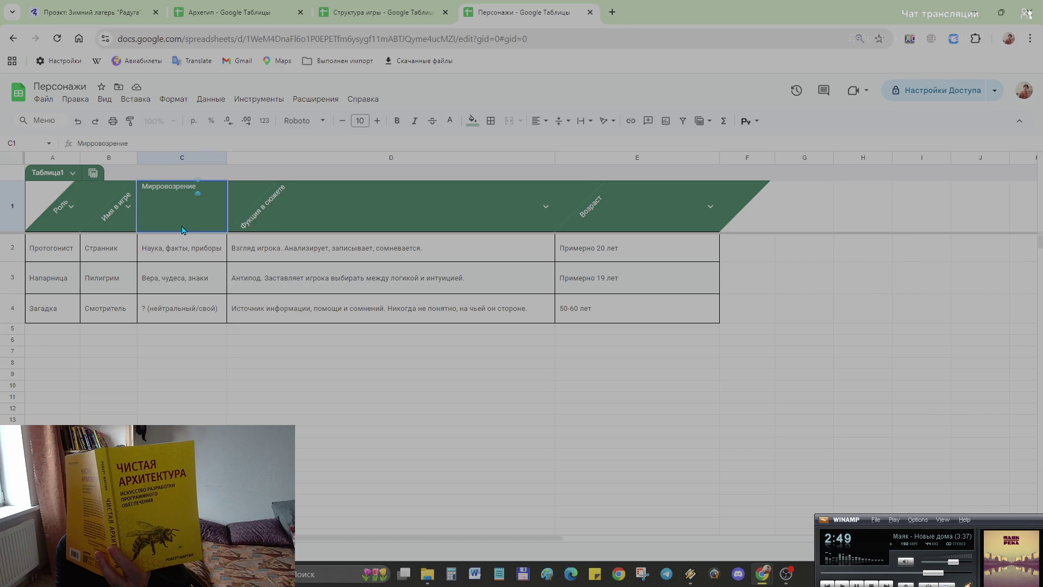
key("BackSpace")
key("BackSpace")
key("BackSpace")
key("BackSpace")
key("BackSpace")
key("BackSpace")
key("BackSpace")
key("BackSpace")
key("BackSpace")
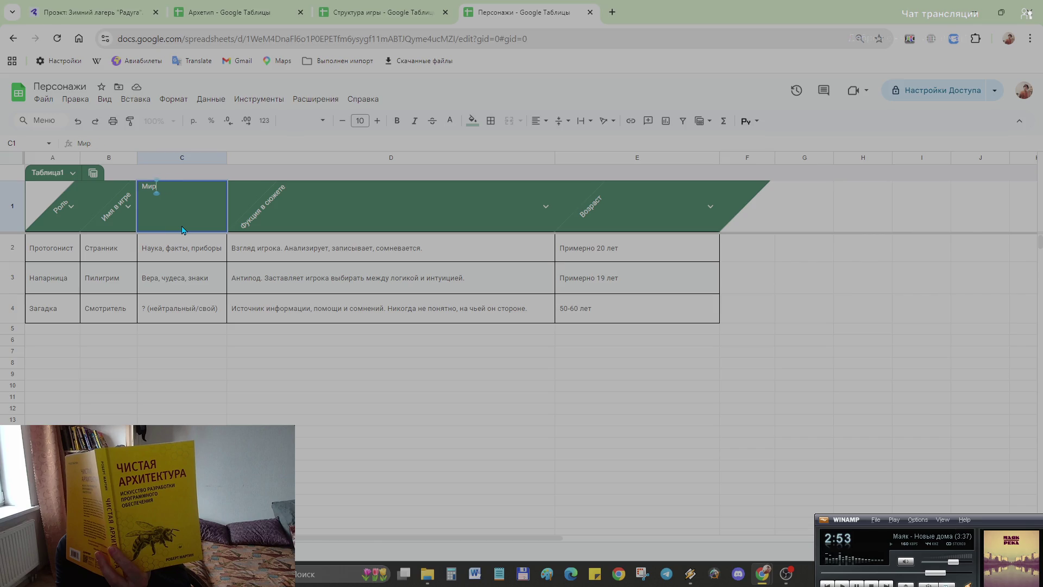
key("BackSpace")
key("BackSpace")
key("BackSpace")
key("BackSpace")
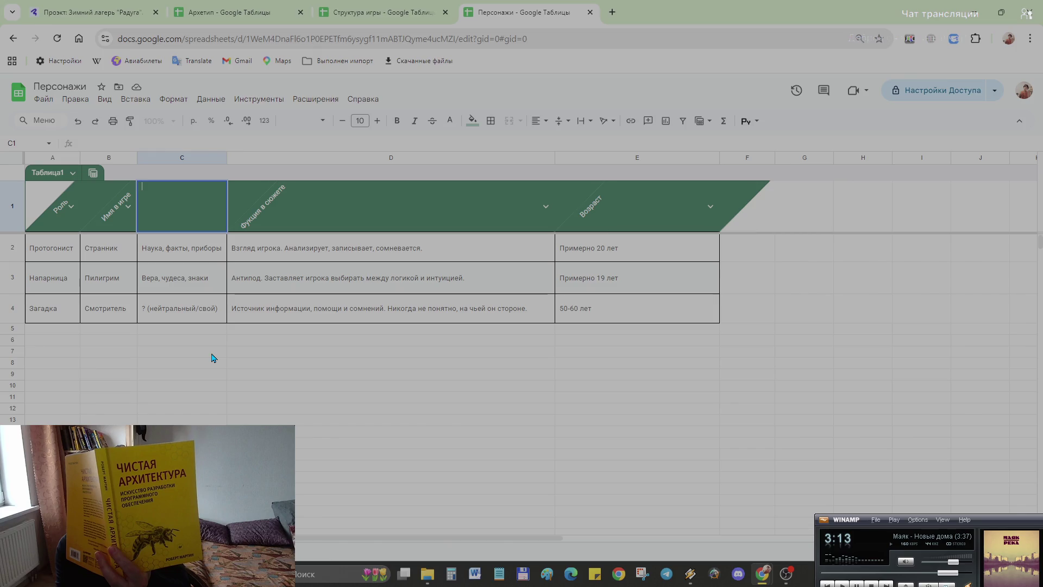
type("Ми")
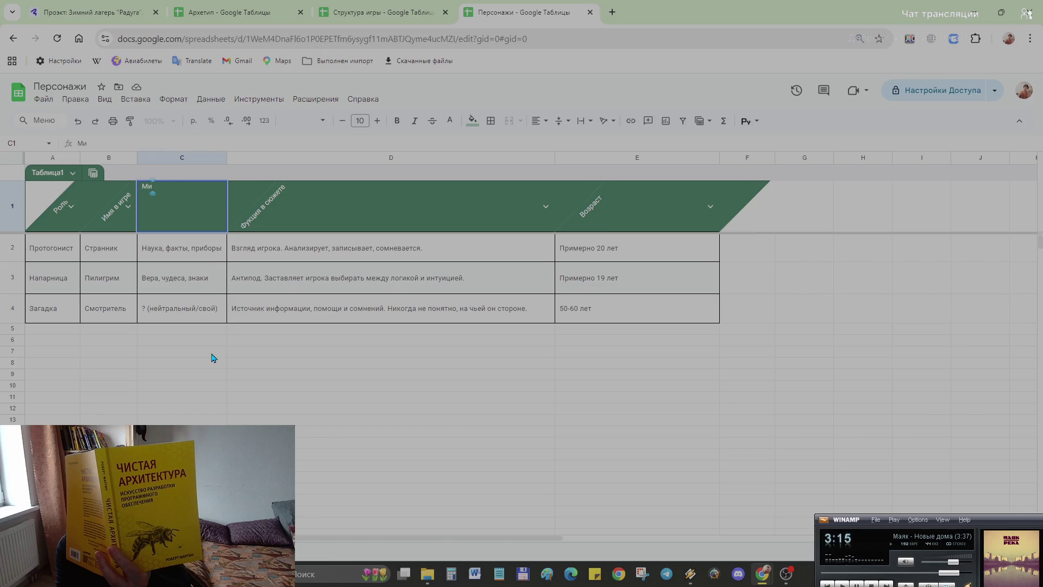
type("рровозрение")
key("Home")
left_click(211, 354)
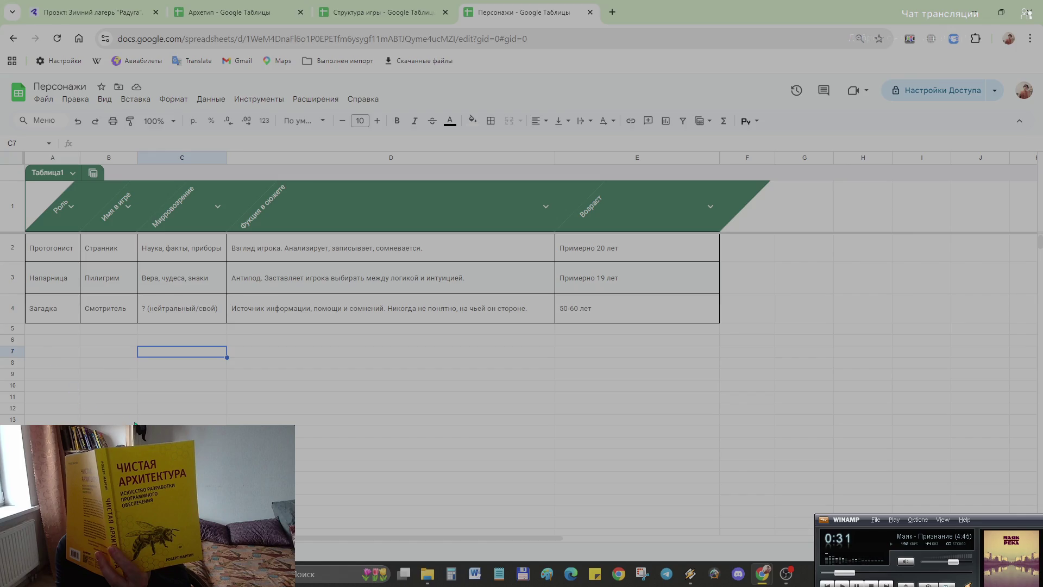
left_click_drag(55, 329, 56, 344)
left_click(51, 342)
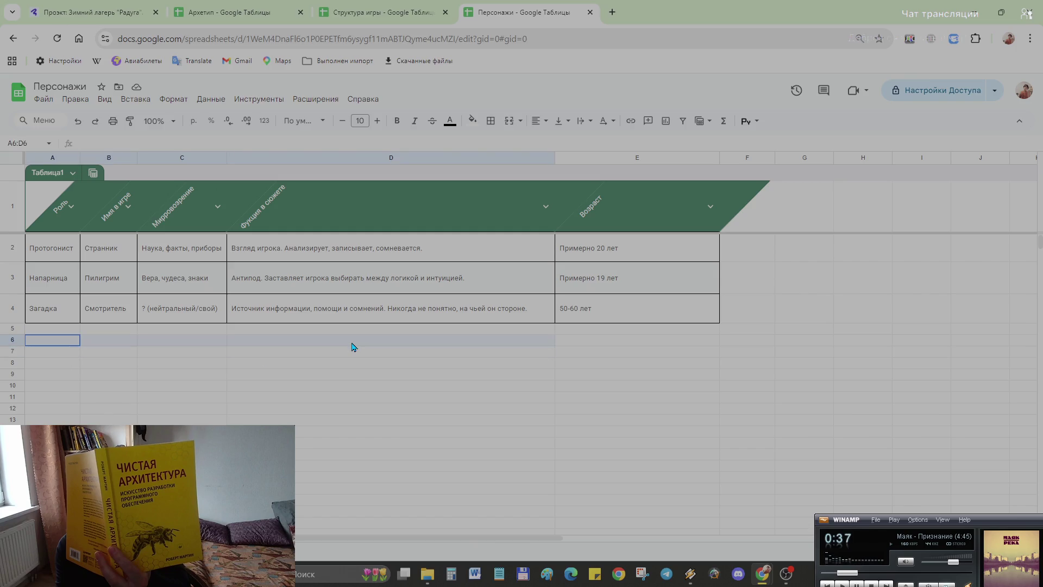
mouse_move(51, 345)
left_mouse_down()
mouse_move(209, 342)
mouse_move(277, 358)
left_mouse_up()
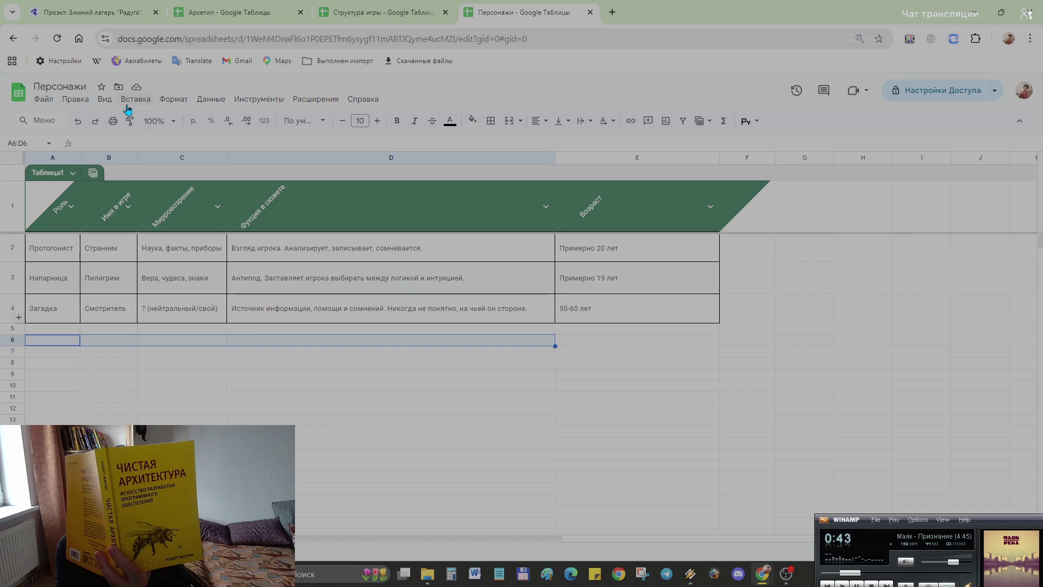
- Convert the selected range A6:D6 into a new table via Format > Convert to table
left_click(171, 104)
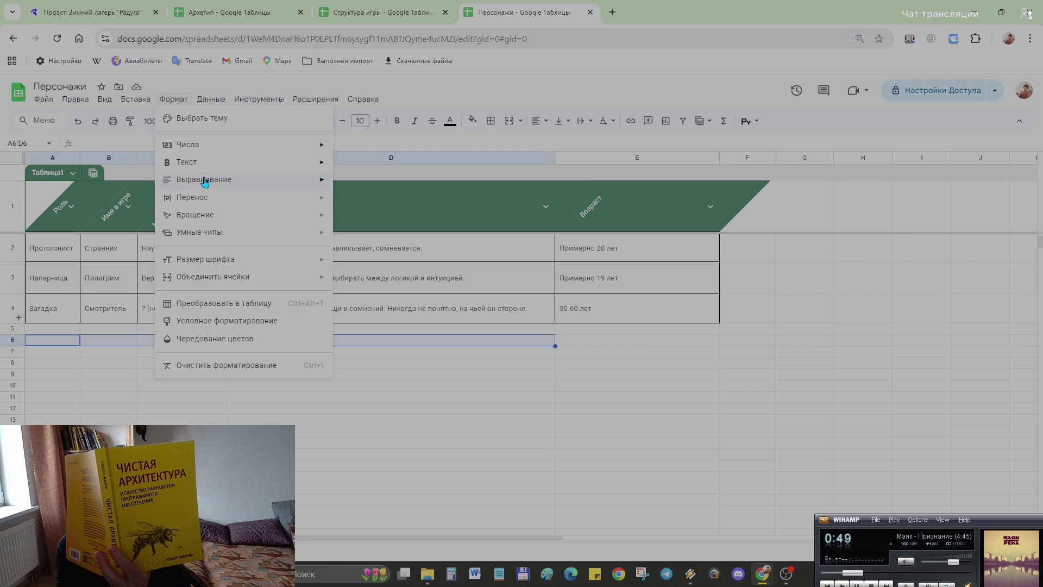
left_click(228, 305)
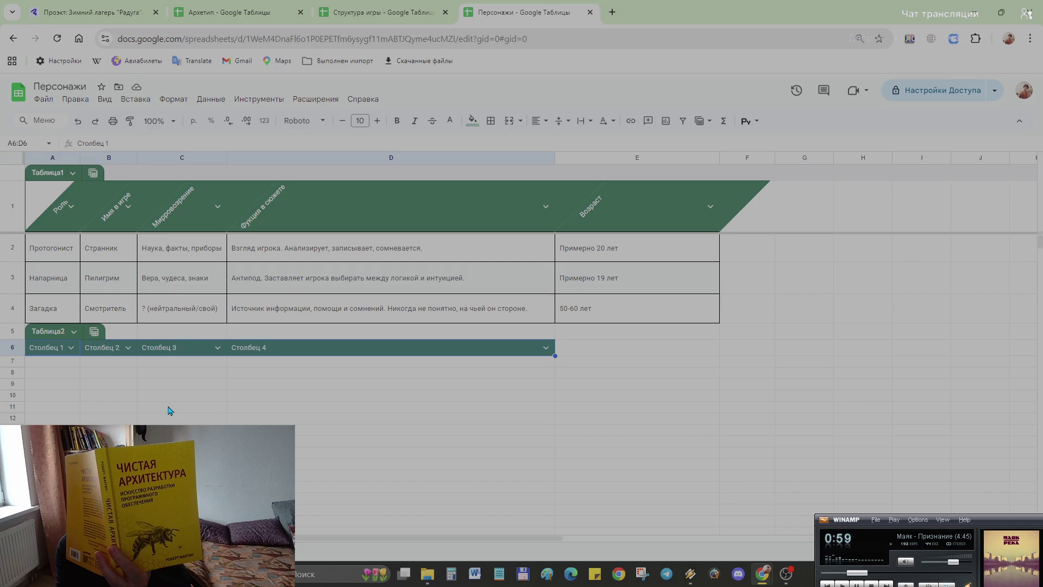
- Rename Таблица2 to Черты характера, then clear the Столбец 1 header for a new name
left_click(49, 332)
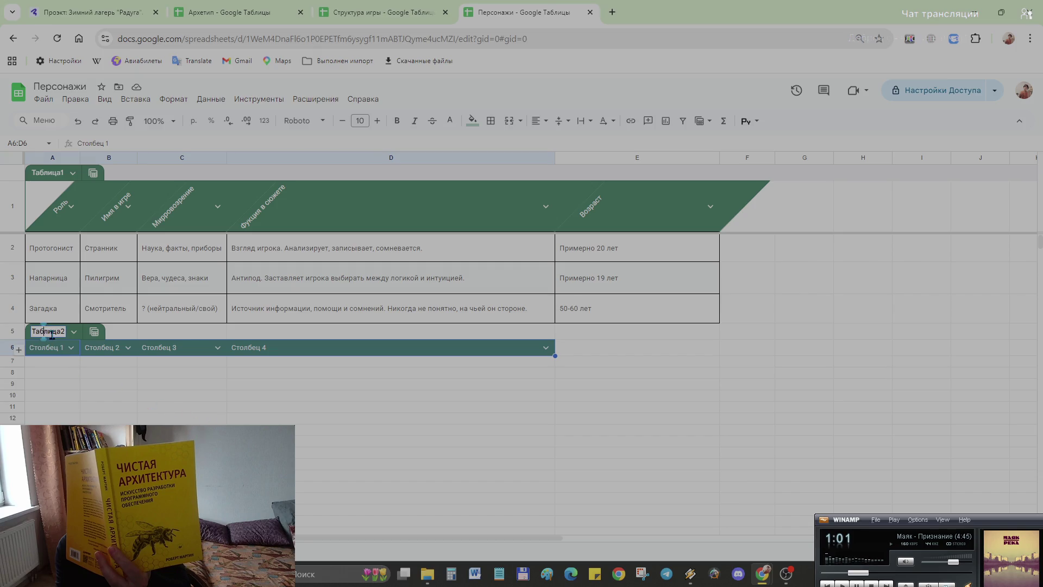
type("Таб")
key("BackSpace")
key("BackSpace")
key("BackSpace")
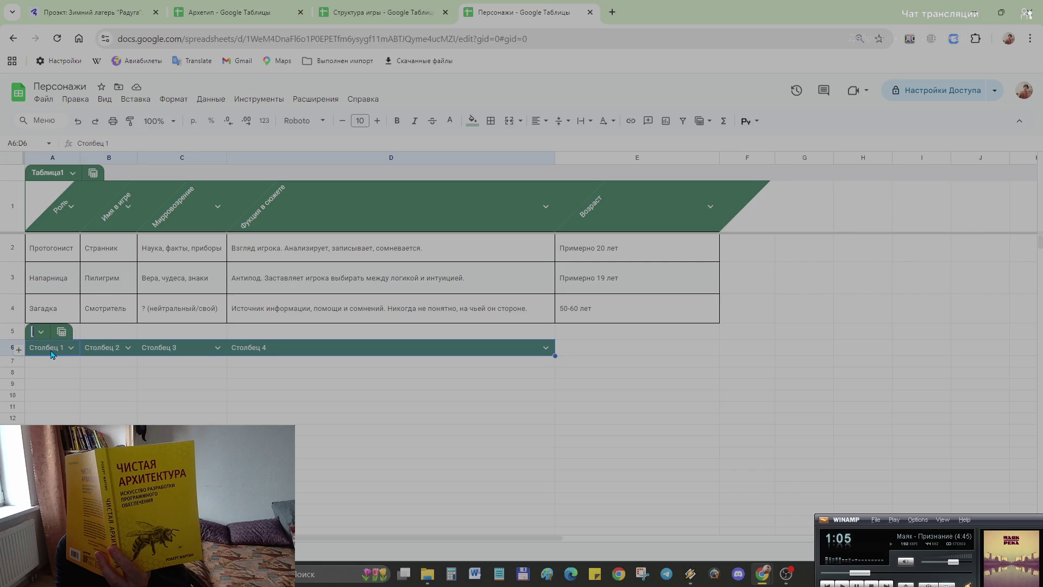
type("Черт")
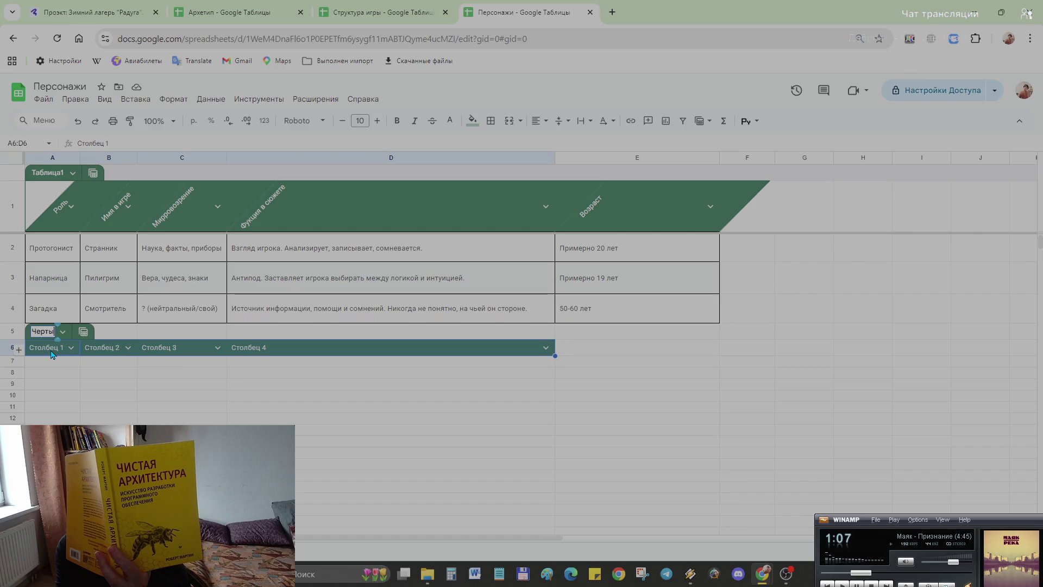
type("ы хара")
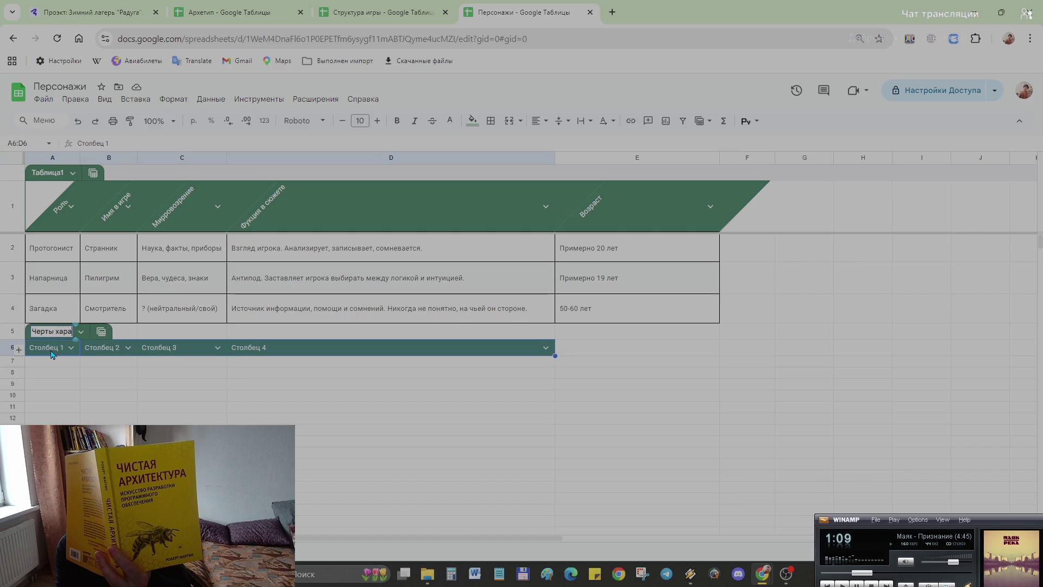
type("ктера")
key("Return")
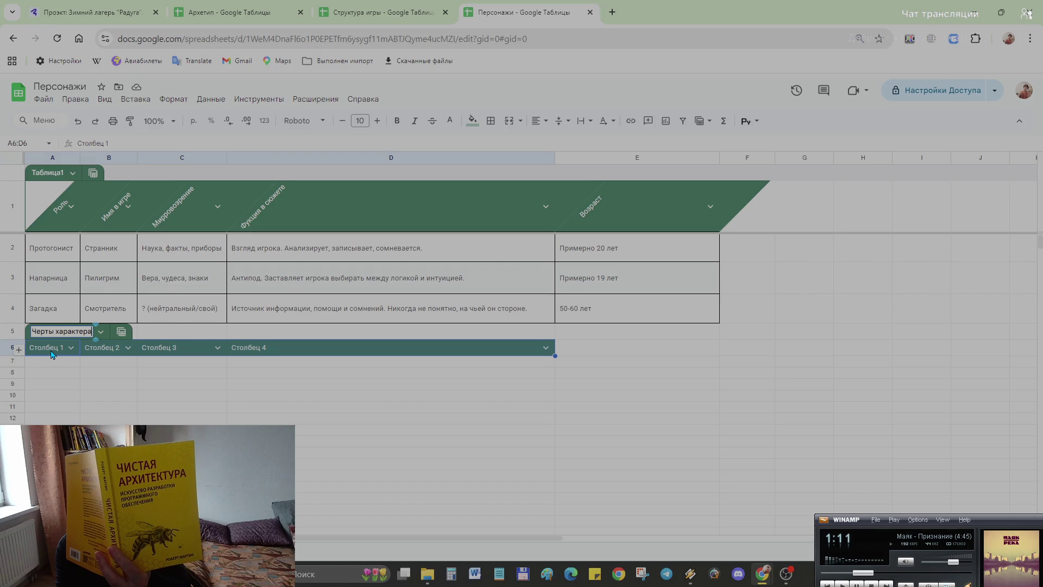
left_click(52, 364)
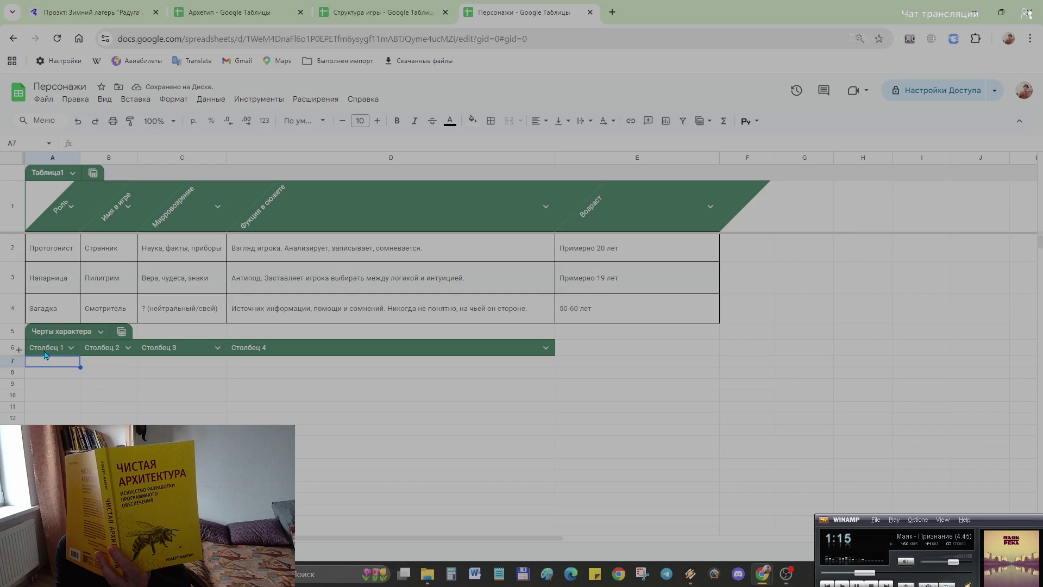
left_click(45, 355)
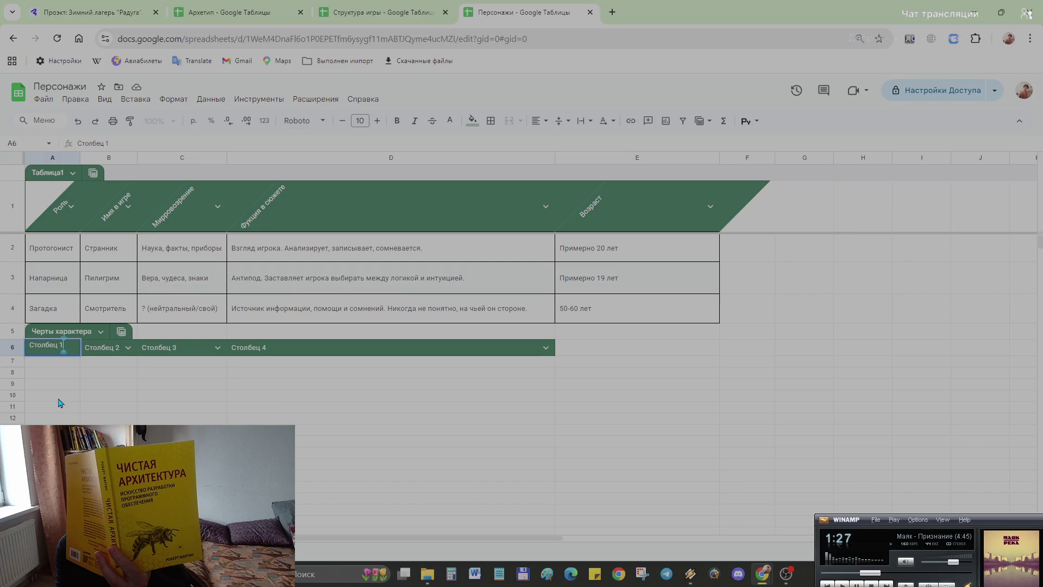
key("BackSpace")
key("BackSpace")
key("BackSpace")
key("BackSpace")
key("BackSpace")
key("BackSpace")
key("BackSpace")
key("BackSpace")
key("BackSpace")
type("Внешност")
type("ь")
- Commit the header Внешность in A6 and undo the accidental table move, keeping it at column A
left_click(101, 349)
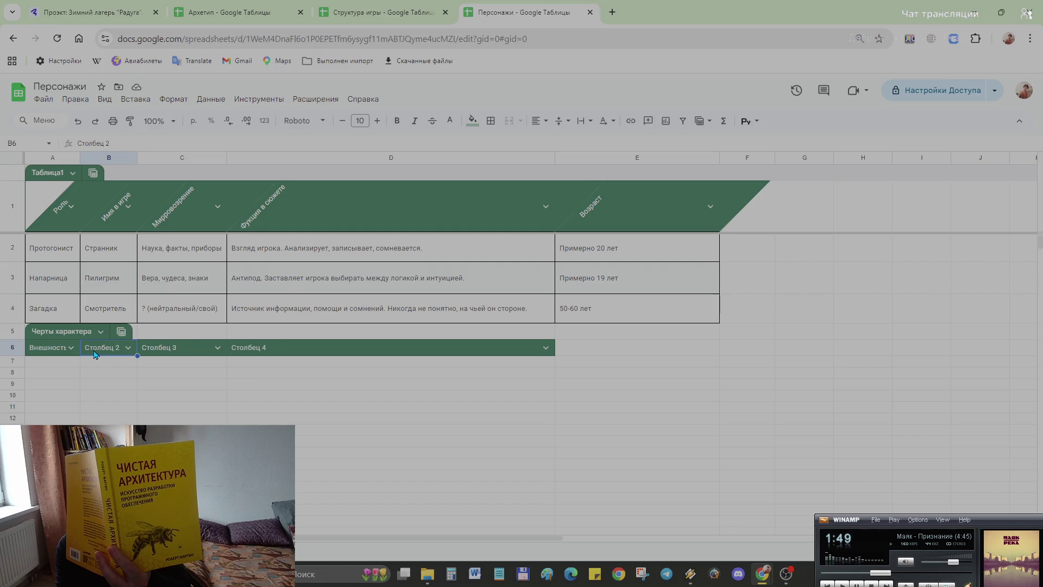
double_click(95, 355)
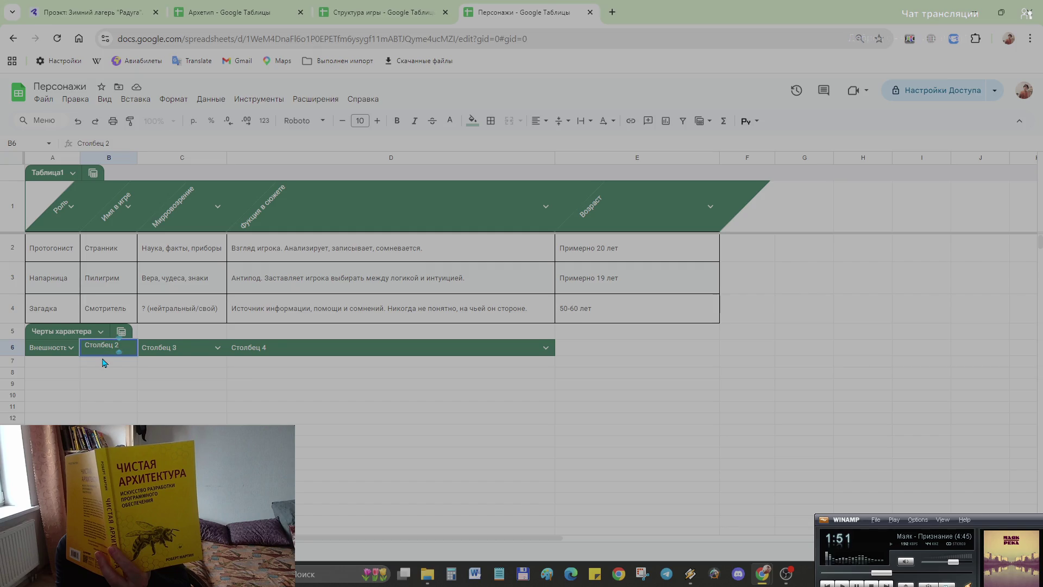
left_click(74, 348)
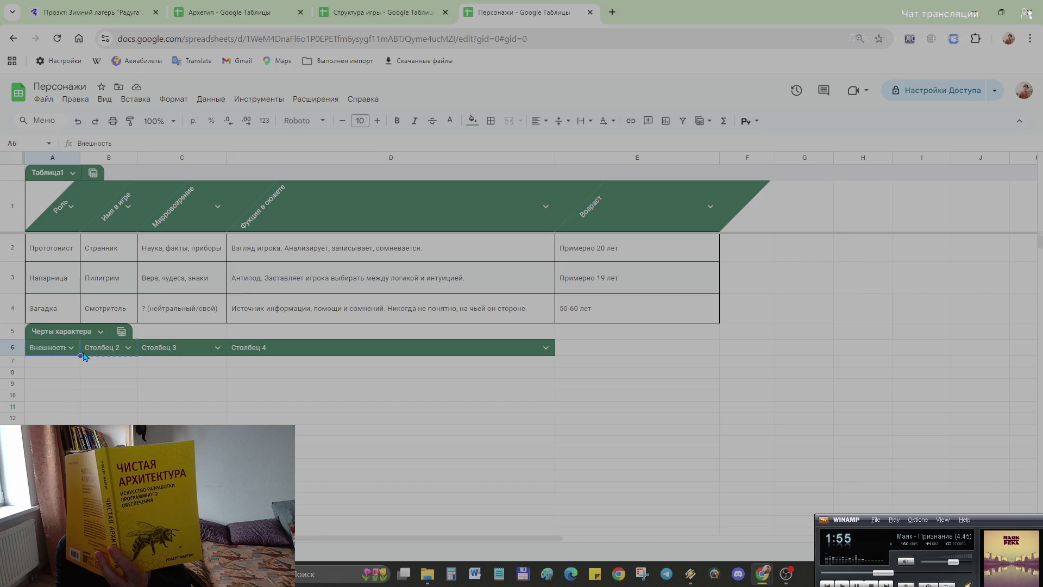
left_click(79, 363)
key("ctrl+z")
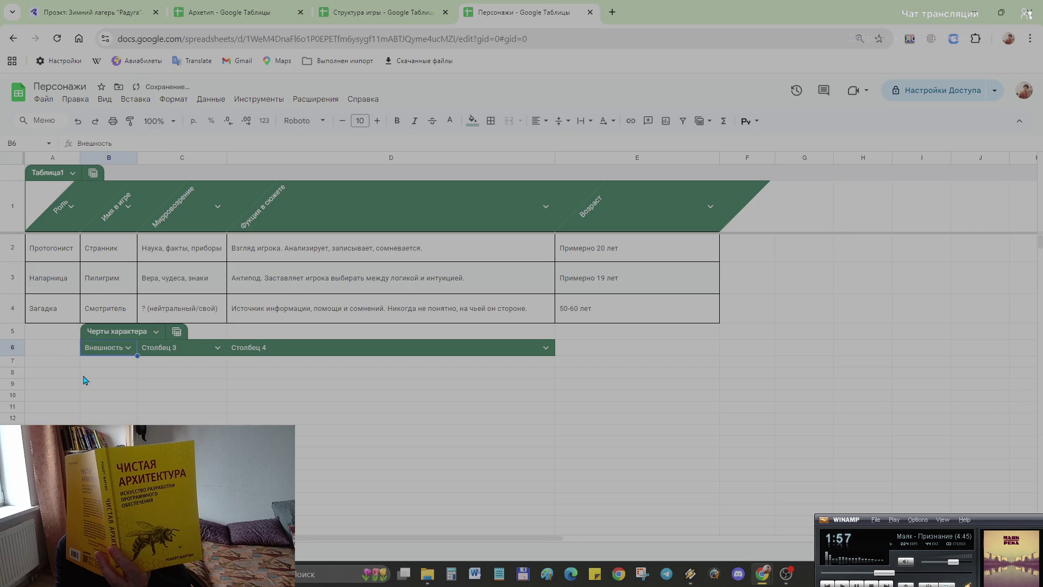
key("ctrl+z")
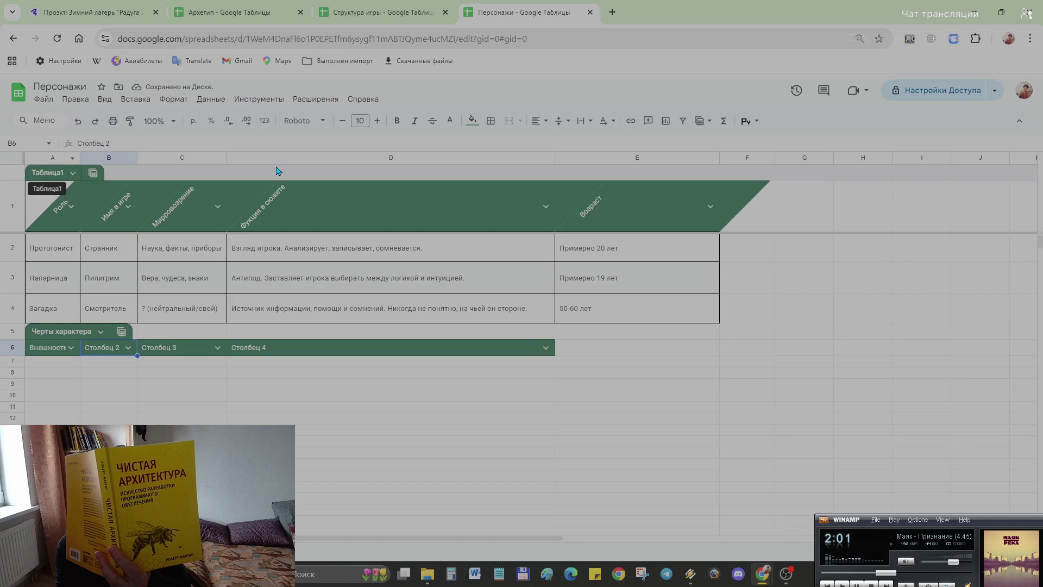
left_click_drag(80, 157, 88, 158)
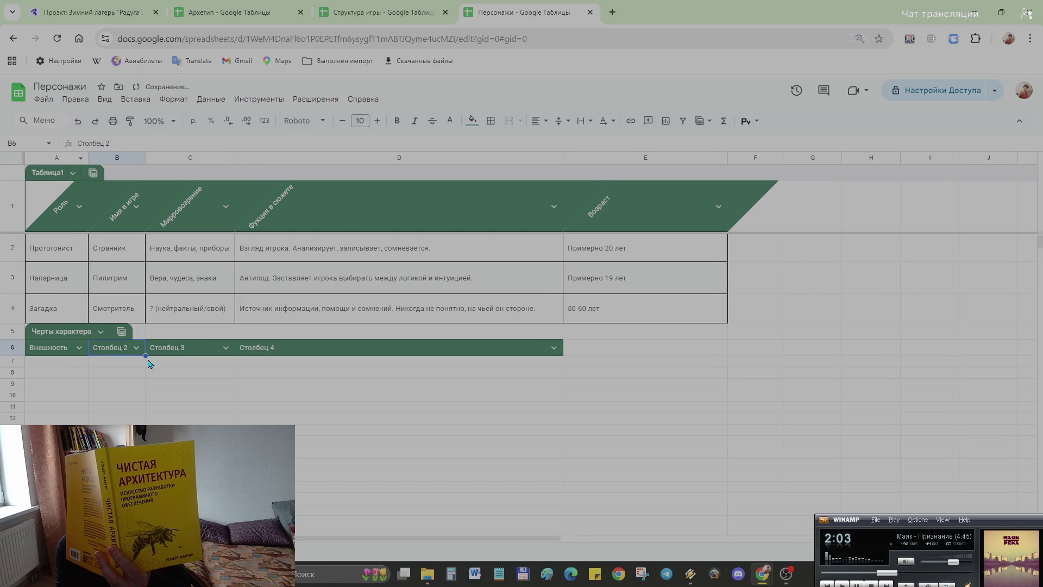
- Select the header cells A6:D6 and tilt their text diagonally to match the table above
left_click(406, 348)
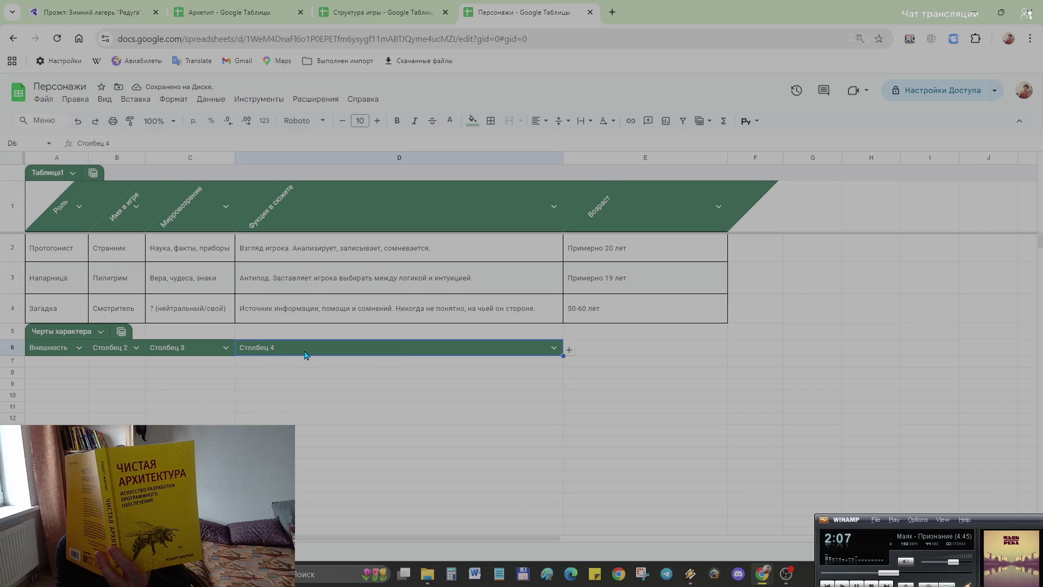
left_click_drag(307, 355, 124, 347)
left_click_drag(59, 352, 410, 362)
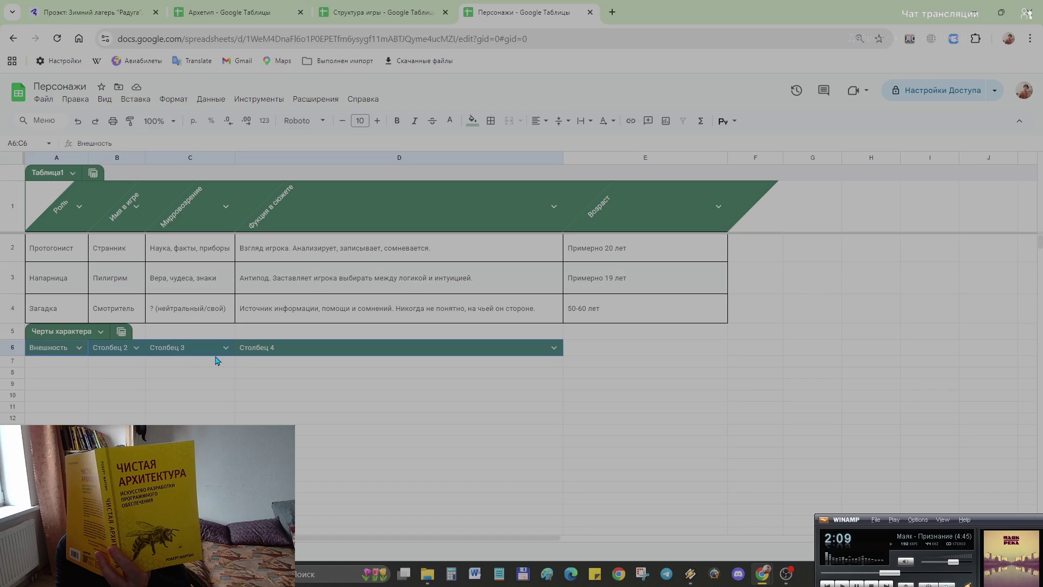
double_click(506, 347)
left_click_drag(21, 352, 328, 356)
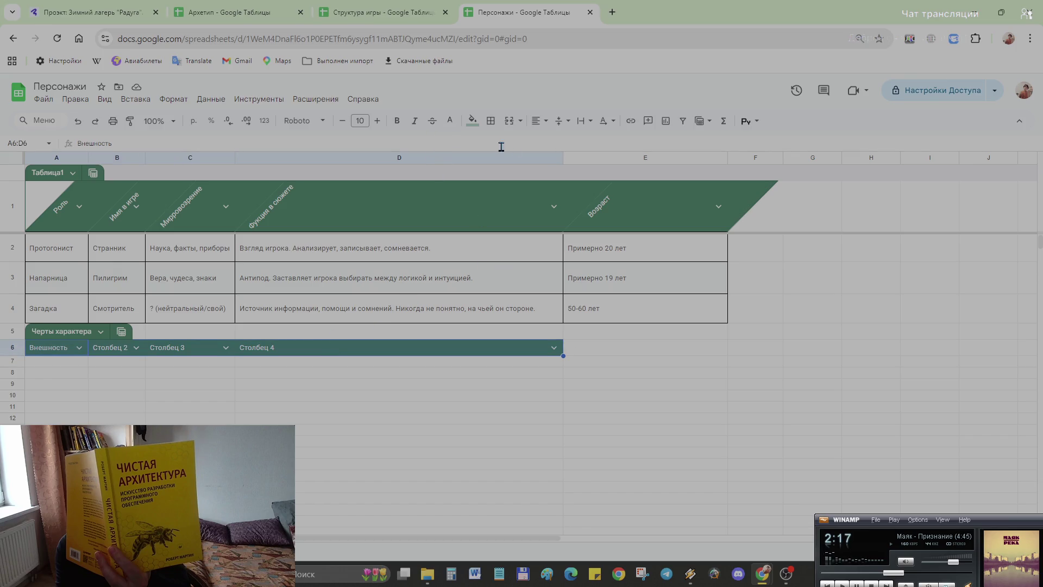
left_click(604, 121)
left_click(625, 143)
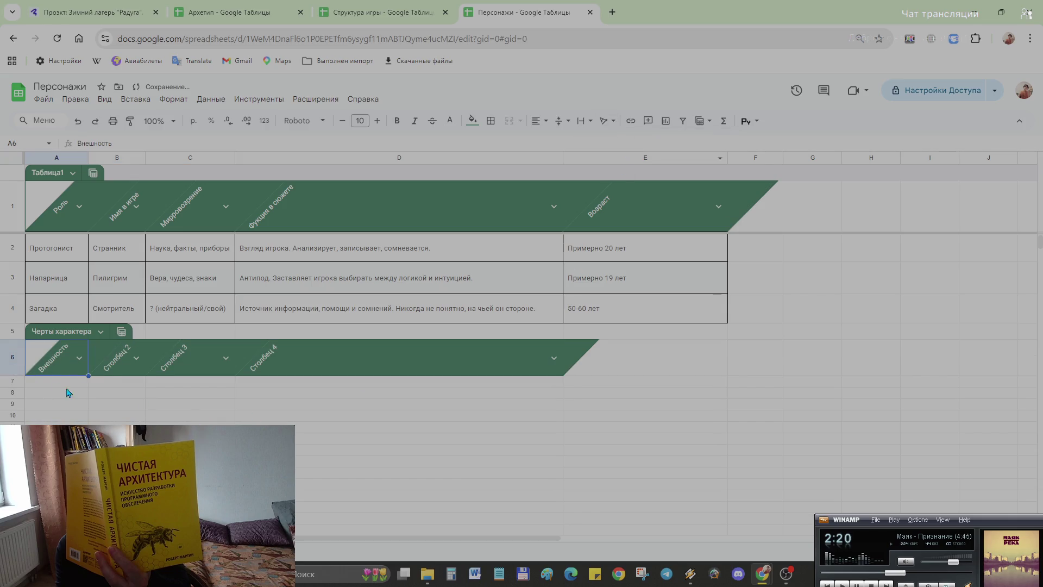
- Replace the Столбец 2 header in B6 with Сильные стороны
left_click(119, 373)
double_click(113, 358)
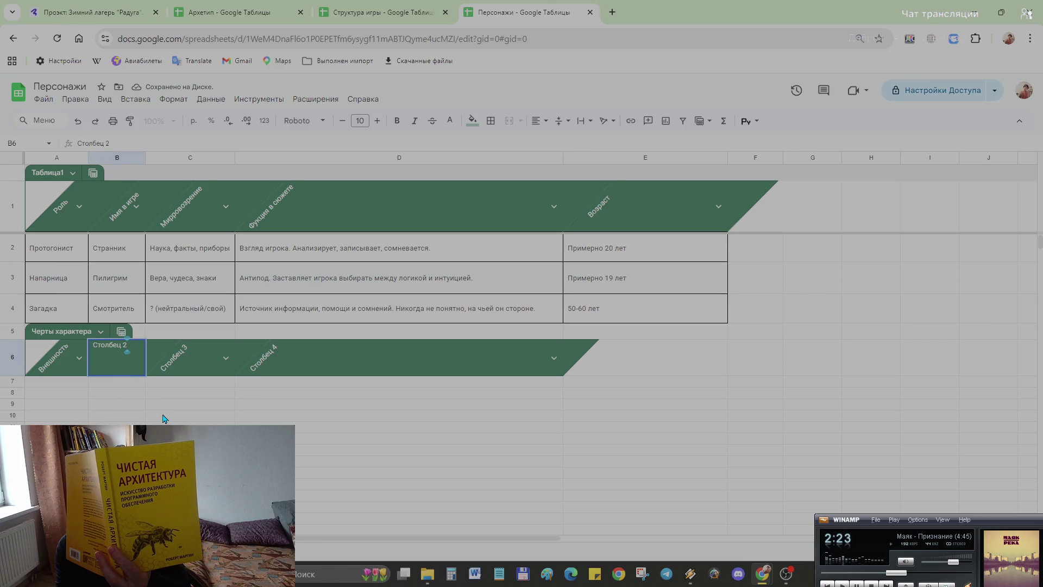
key("BackSpace")
key("BackSpace")
key("BackSpace")
key("BackSpace")
key("BackSpace")
key("BackSpace")
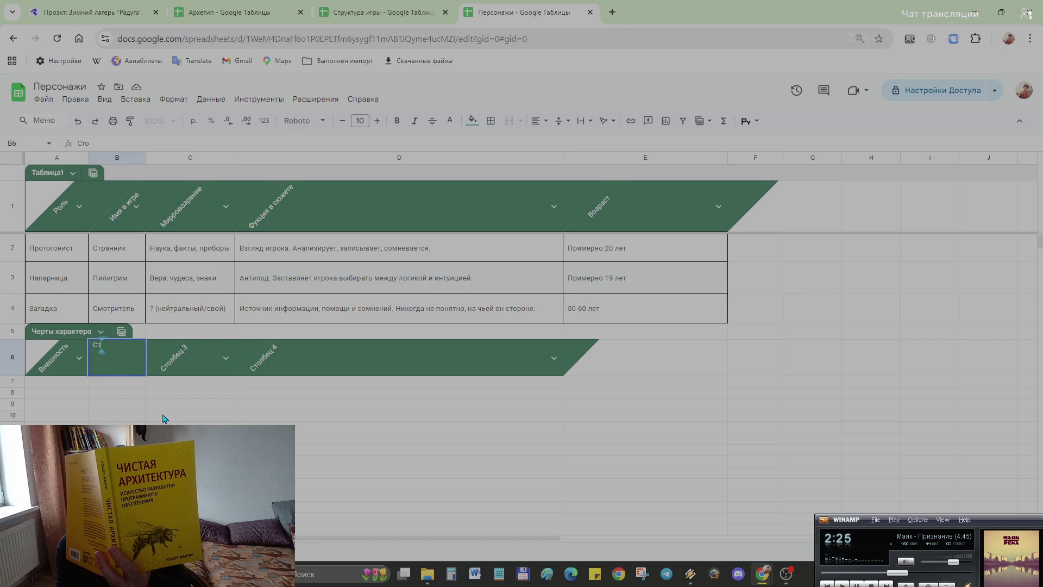
key("BackSpace")
type("илы")
key("BackSpace")
type("ье")
type("ые")
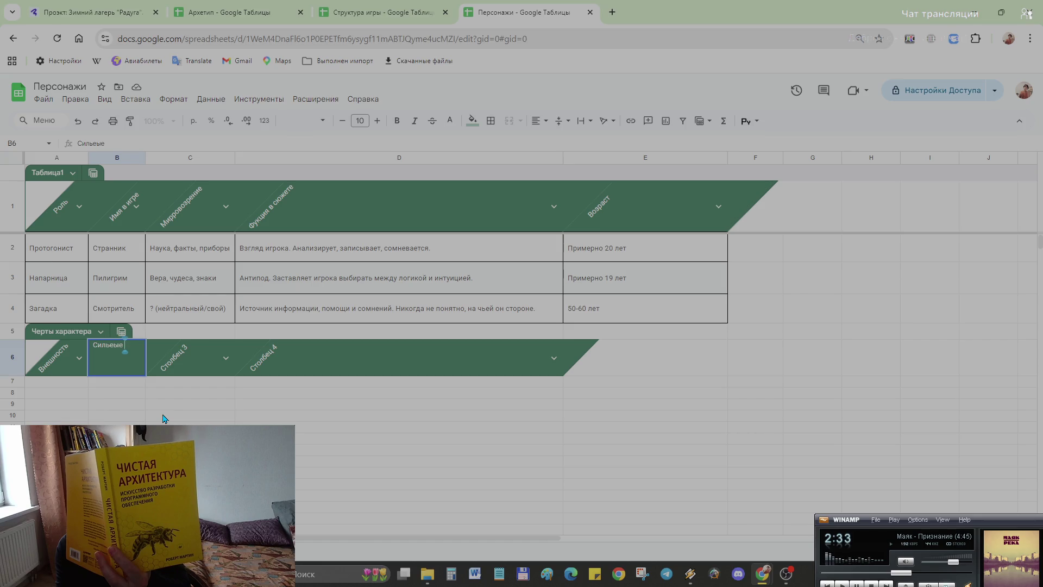
key("BackSpace")
key("BackSpace")
key("BackSpace")
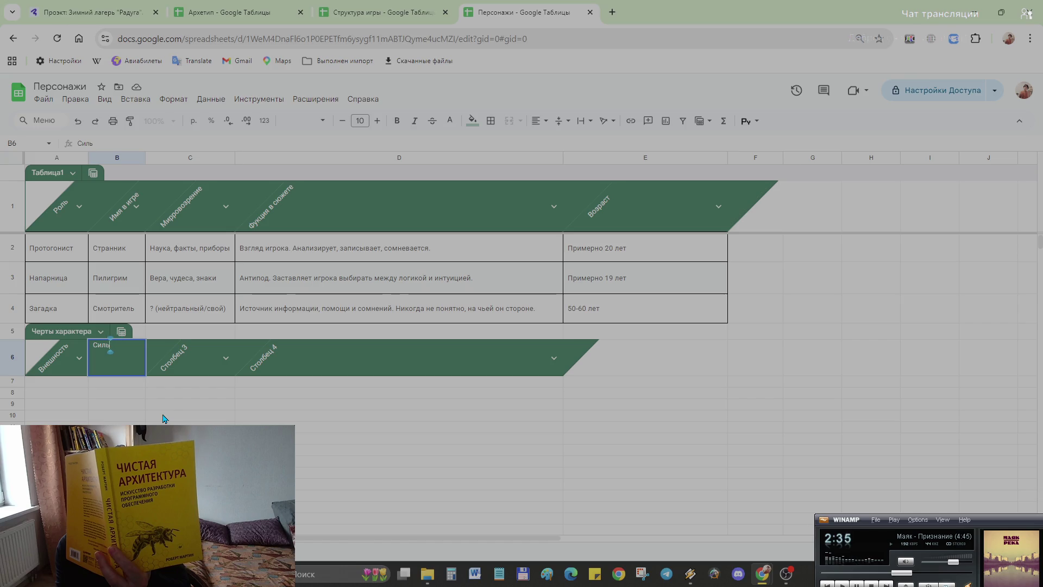
type("ные")
type(" стороны")
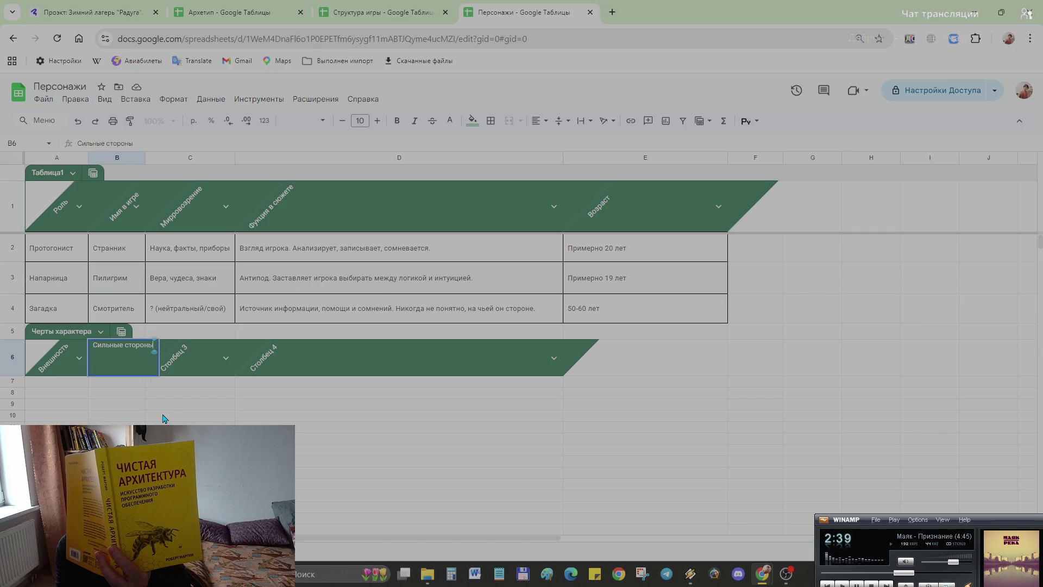
left_click(190, 364)
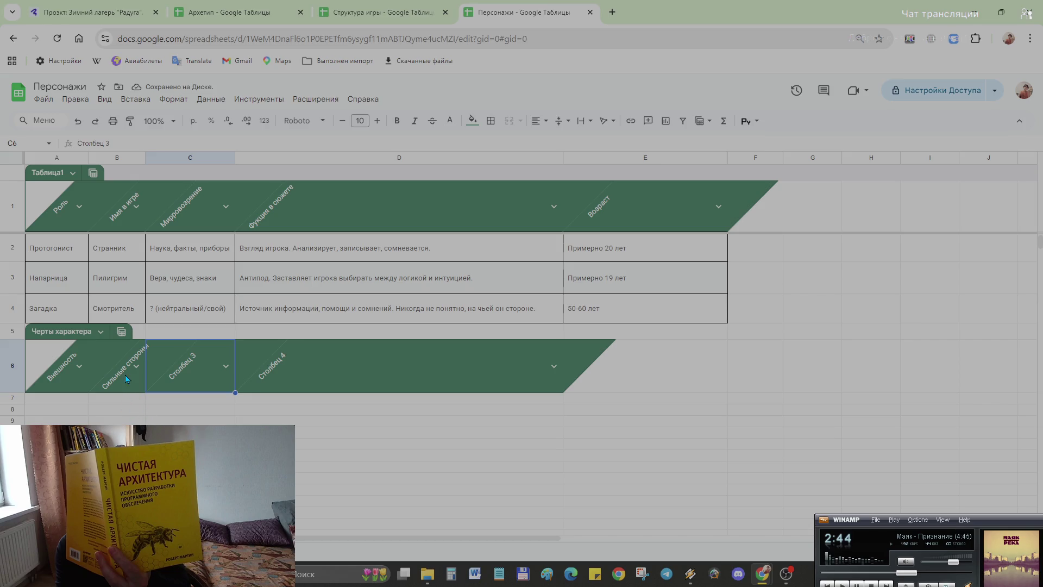
- Replace the Столбец 3 header in C6 with Слабые стороны
double_click(191, 371)
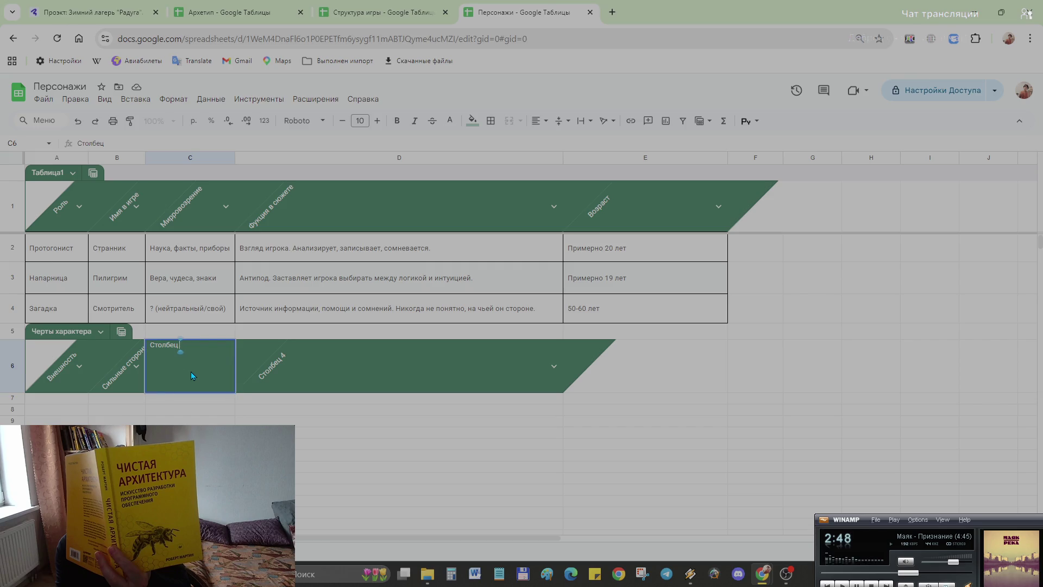
key("BackSpace")
key("BackSpace")
key("BackSpace")
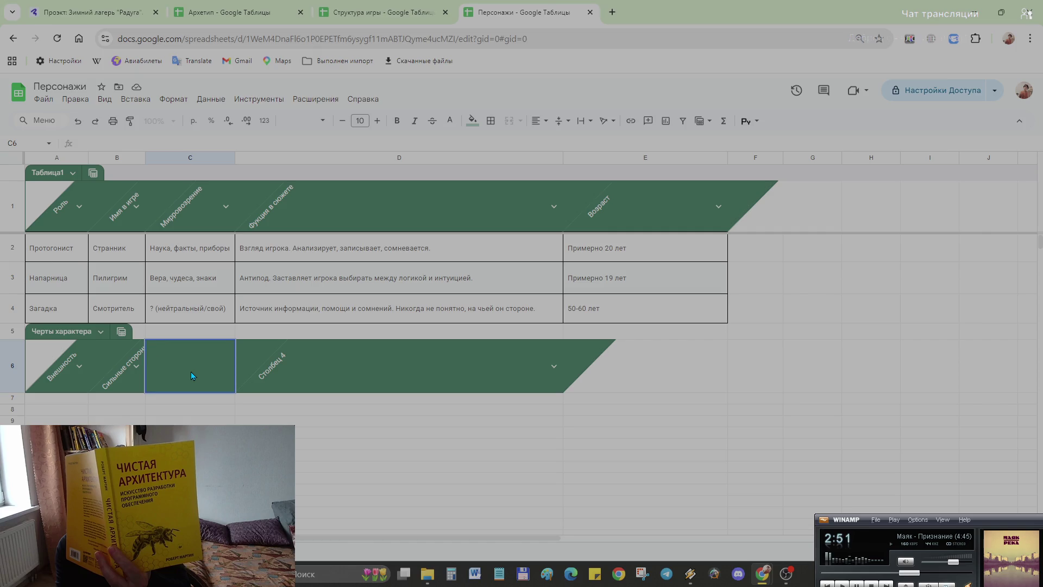
type("Слабые")
type(" стороны")
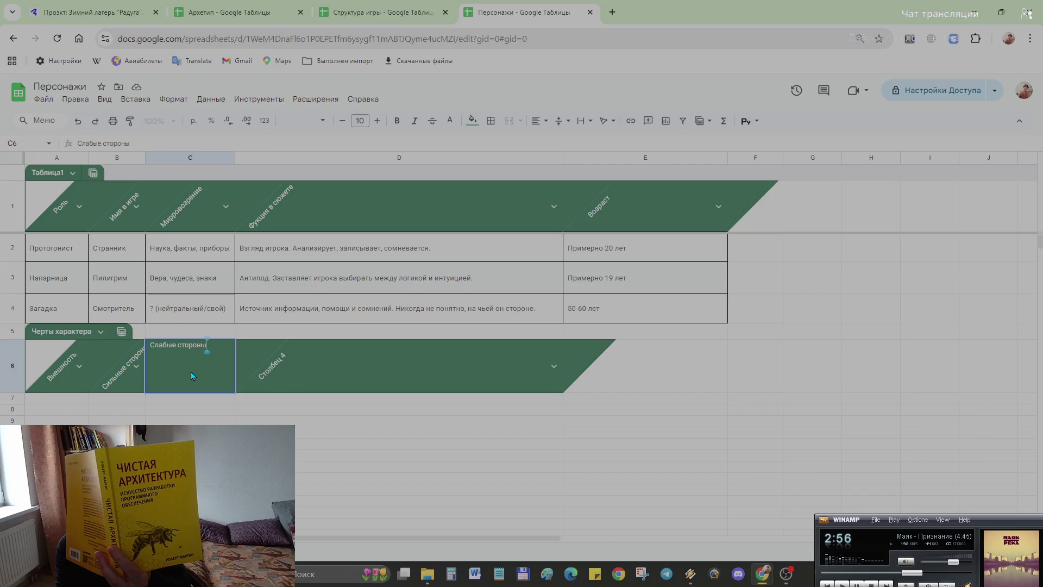
key("Tab")
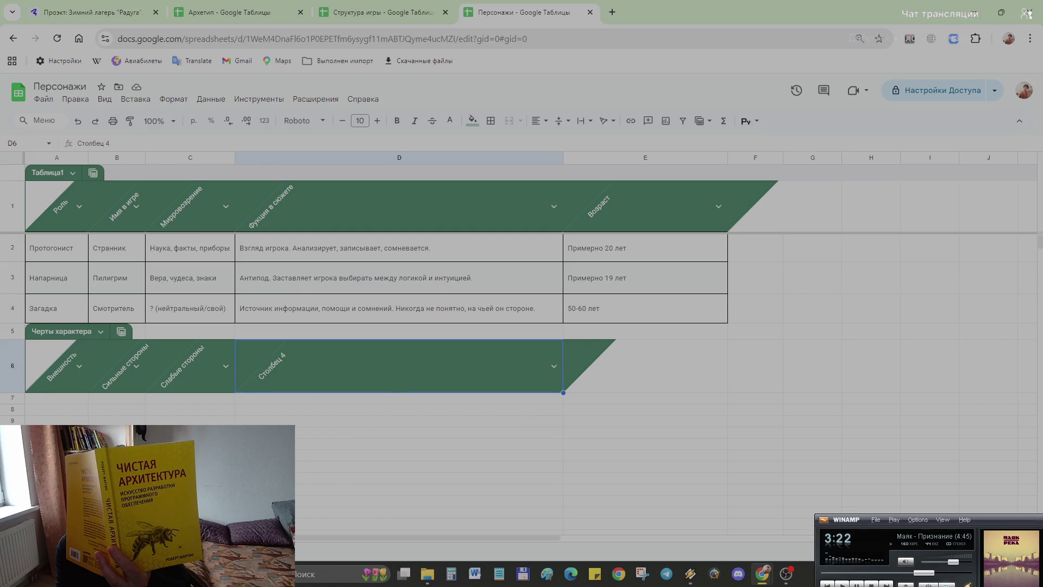
- Paste the thin, stooped character's appearance description into A7 and make row 7 taller
left_click(70, 377)
left_click(55, 403)
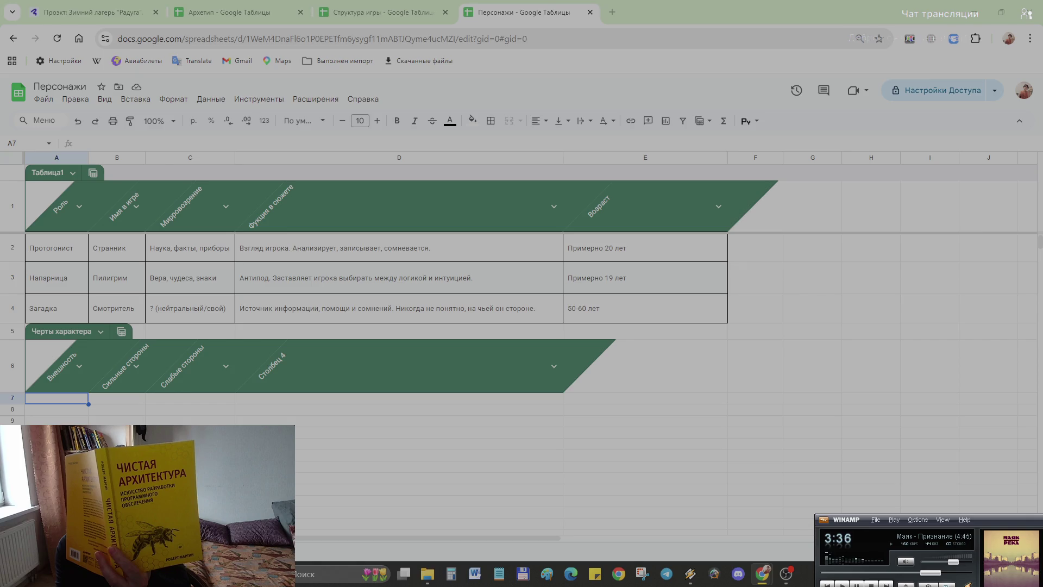
double_click(39, 399)
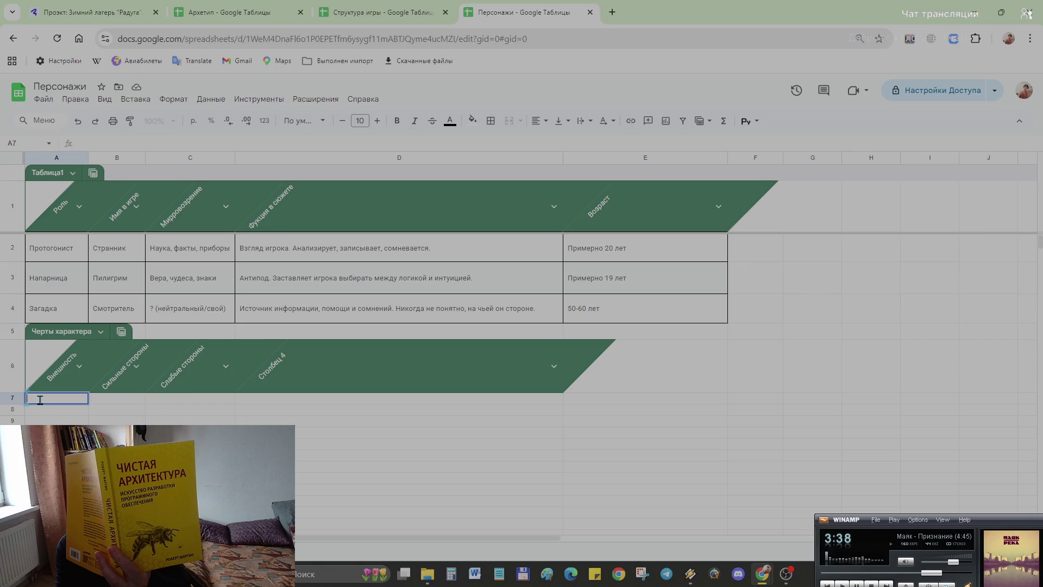
type("Худой, сутулый, в очках (стёкла треснуты — упал по дороге в лагерь). Огромный серый пуховик, который носил ещё его отец. На шее — наушники, но они сломаны, так что просто висят для уюта.")
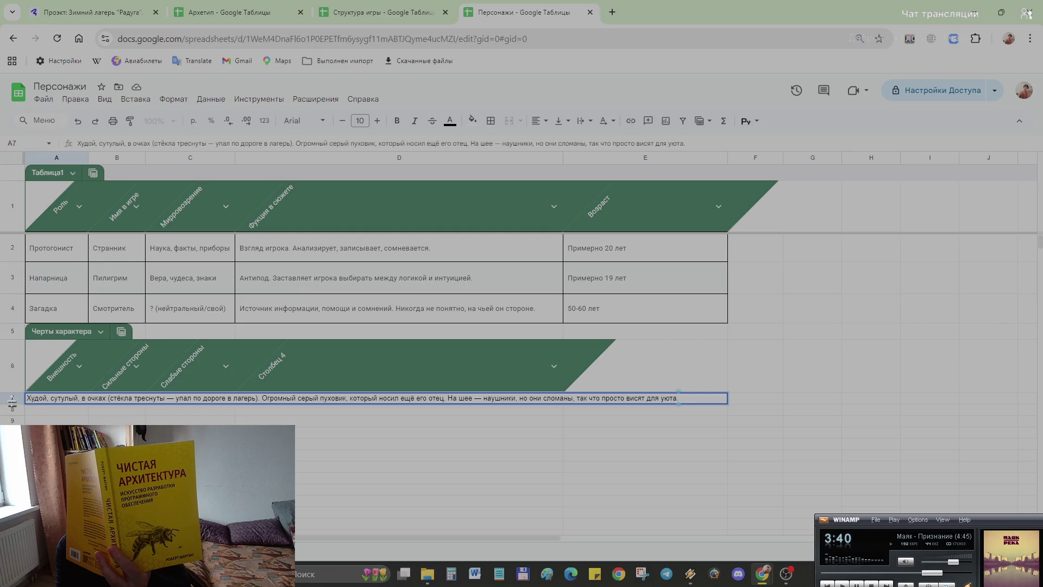
left_click_drag(12, 404, 12, 452)
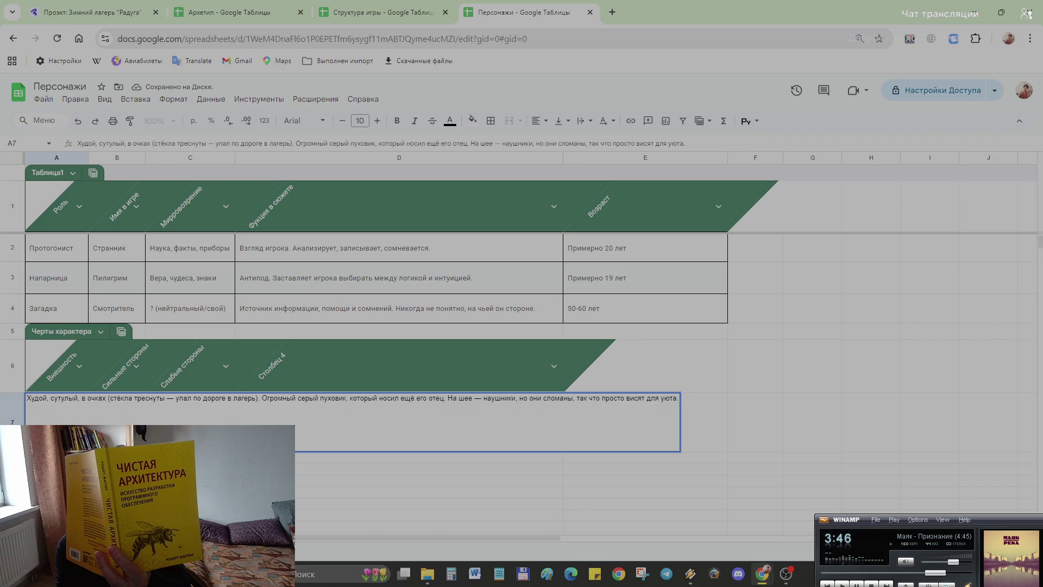
key("Tab")
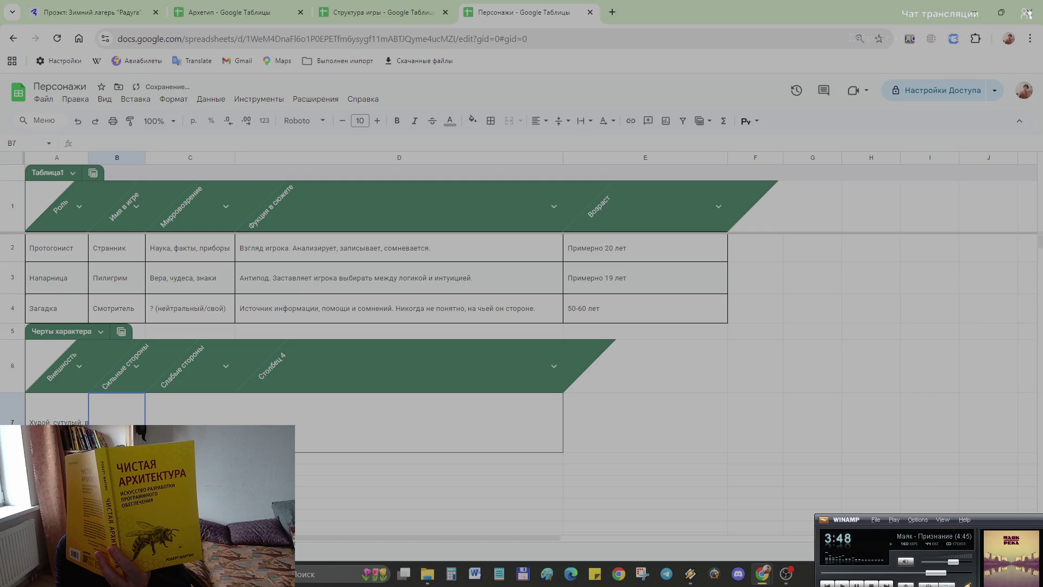
- Clear the pasted text from A7:C10, leaving row 7 empty under the Внешность header
key("Left")
scroll(75, 367, "down", 1)
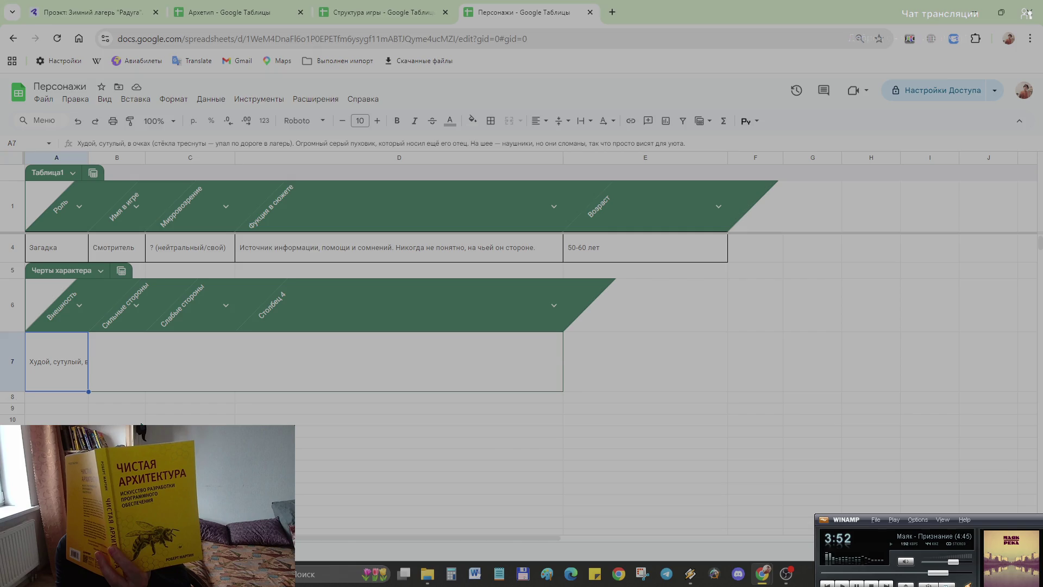
left_click_drag(82, 364, 190, 430)
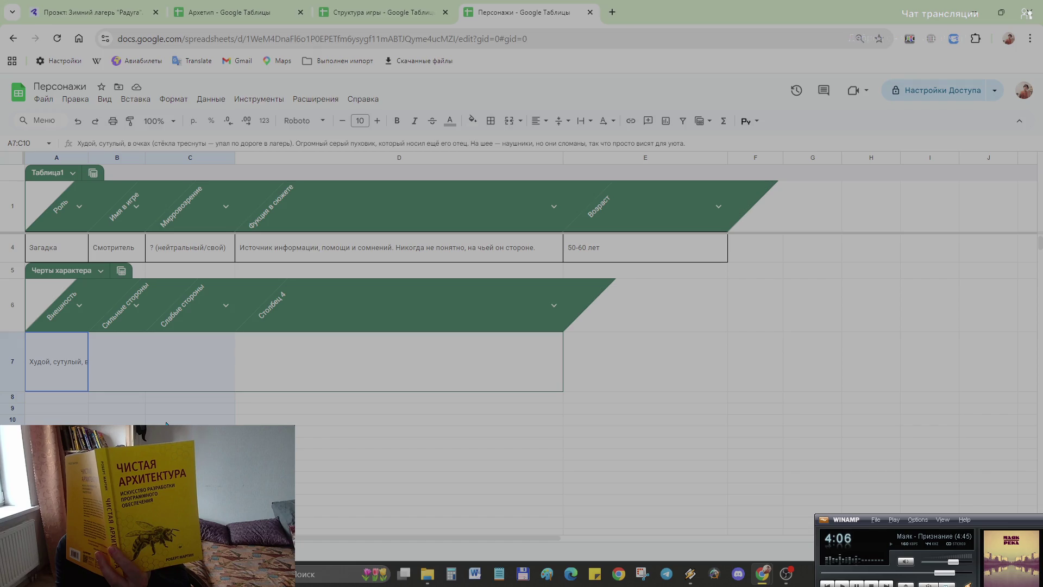
left_click_drag(166, 423, 234, 425)
key("Delete")
left_click(128, 367)
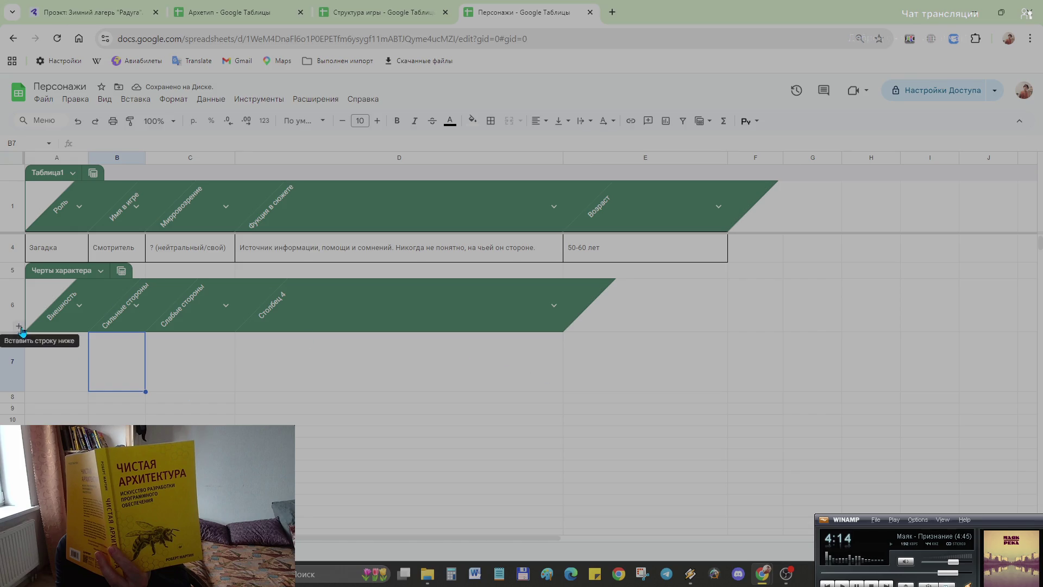
left_click(20, 331)
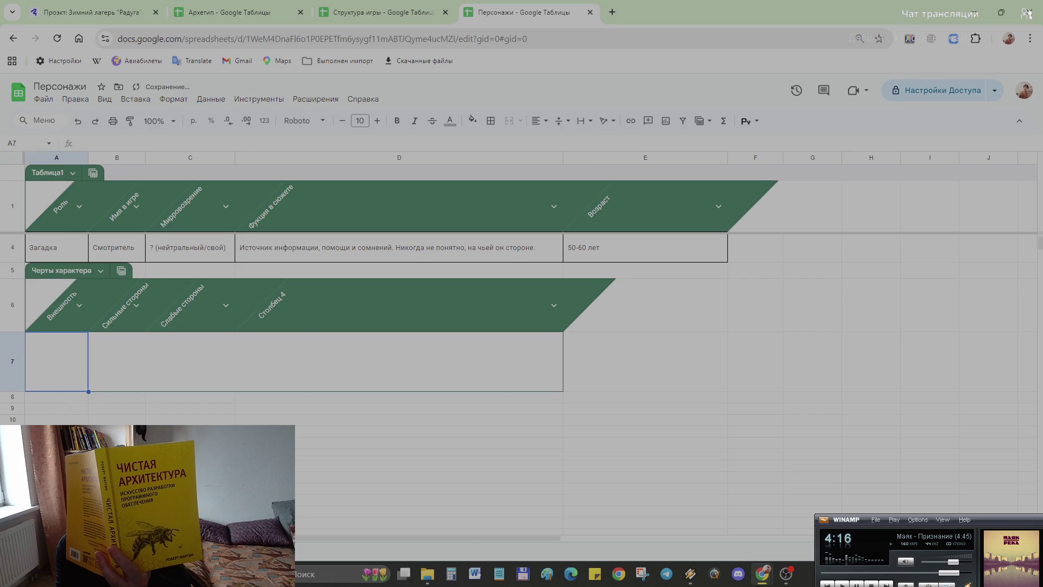
left_click(14, 336)
left_click(30, 329)
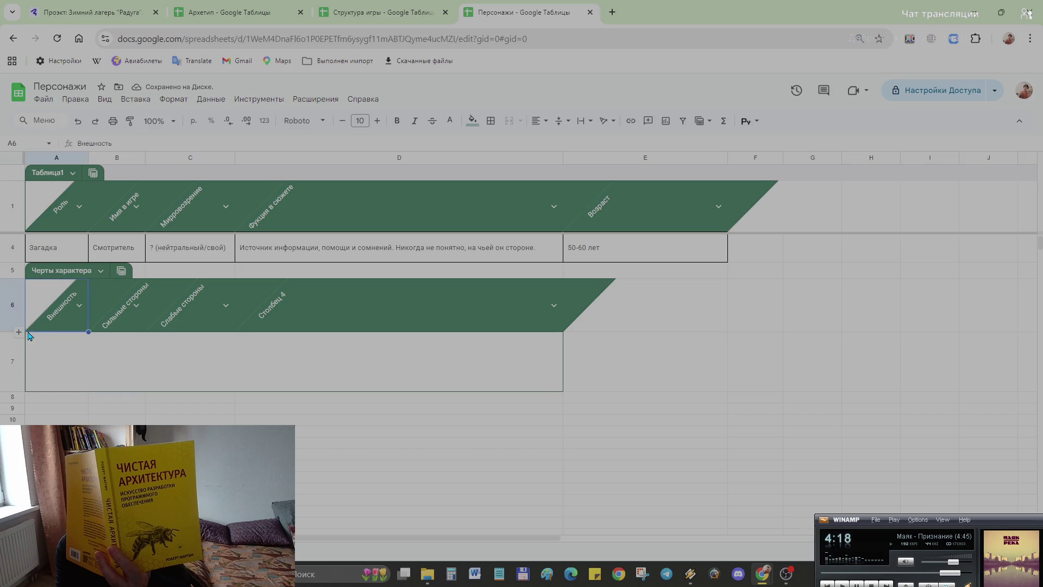
left_click(19, 332)
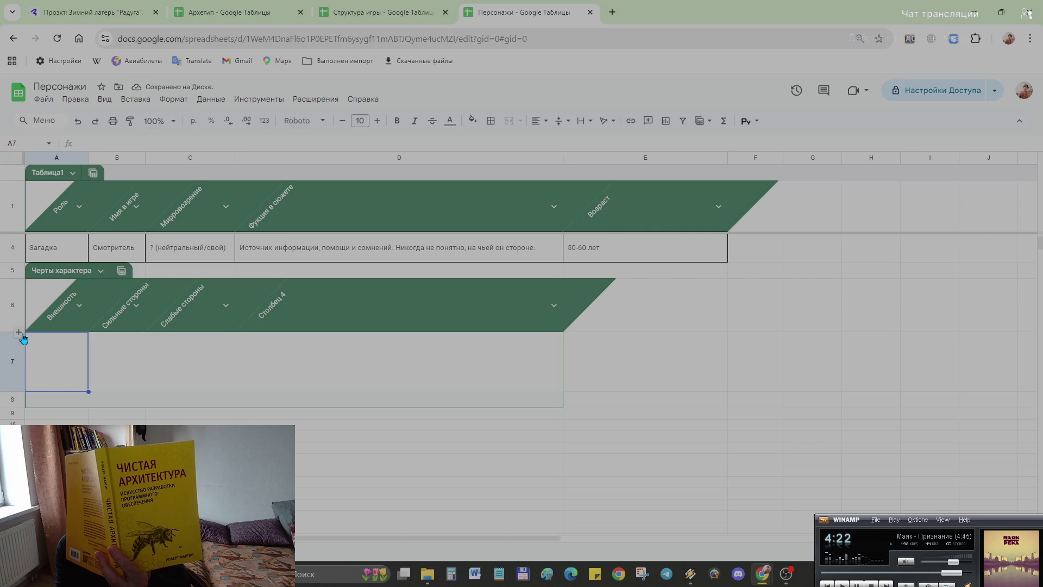
left_click(21, 333)
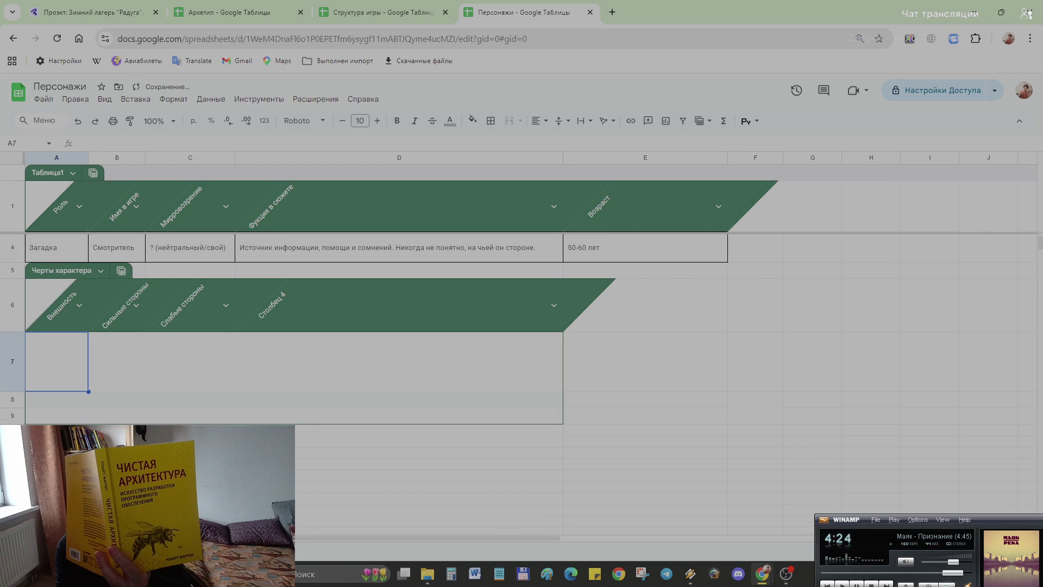
key("ctrl+z")
key("ctrl+z")
mouse_move(326, 304)
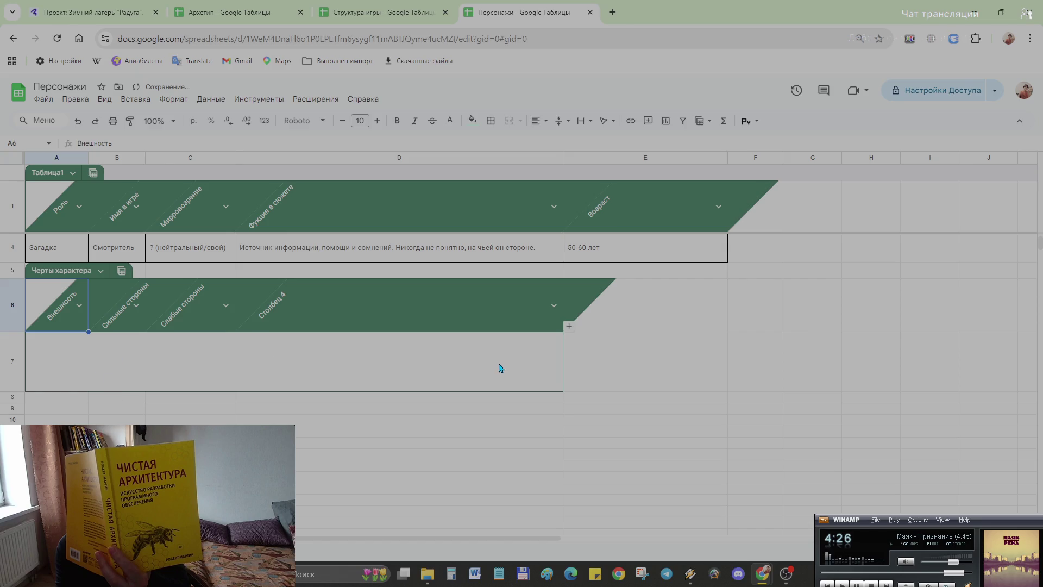
left_click(500, 369)
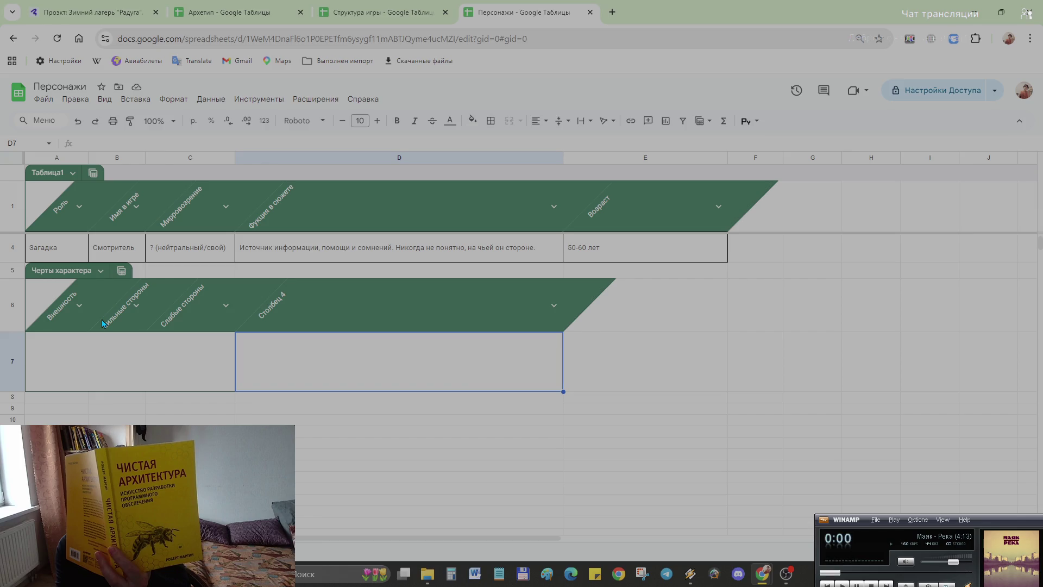
scroll(179, 326, "up", 2)
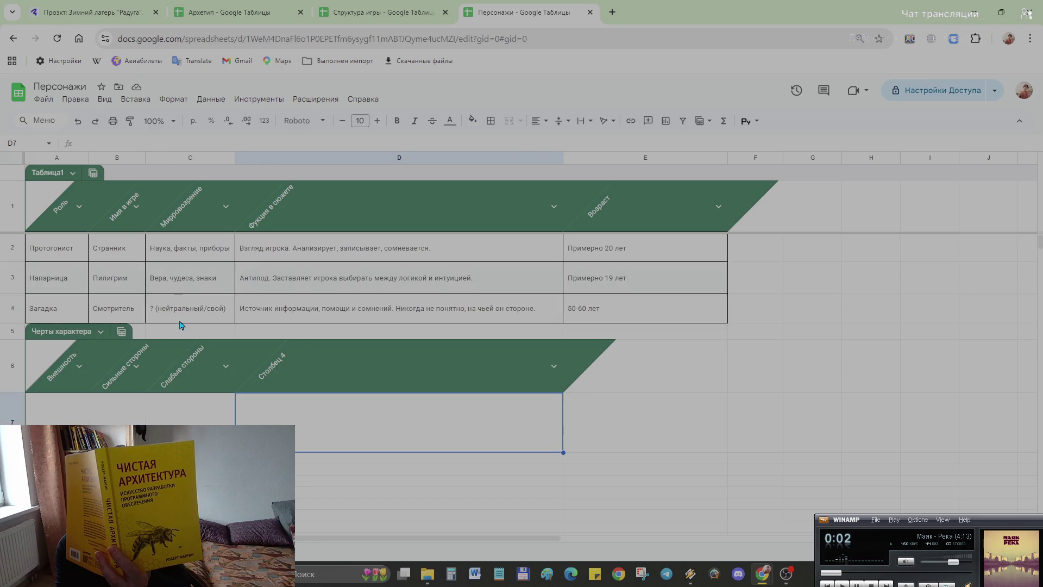
scroll(179, 318, "down", 3)
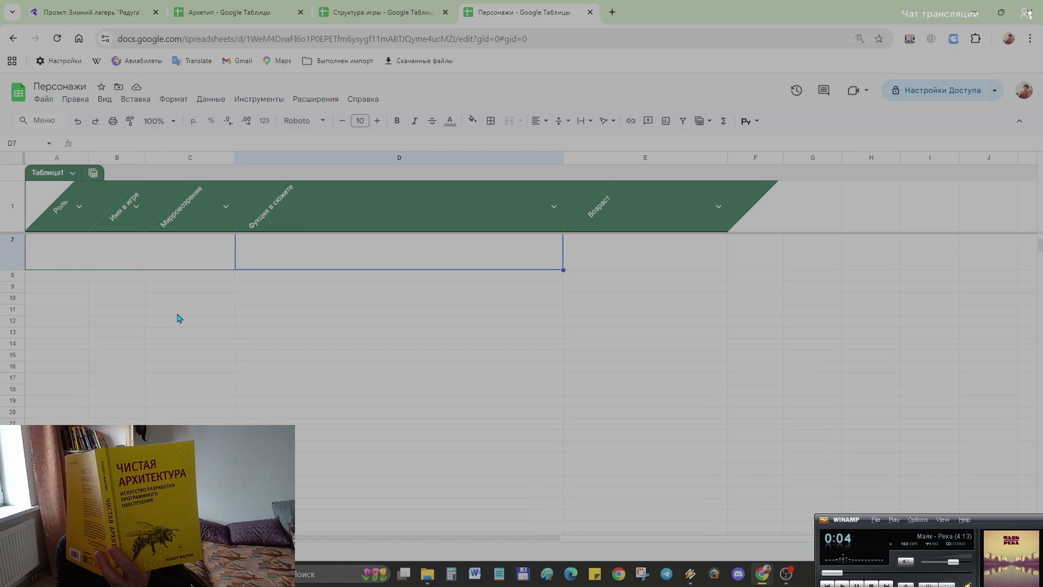
scroll(178, 316, "up", 2)
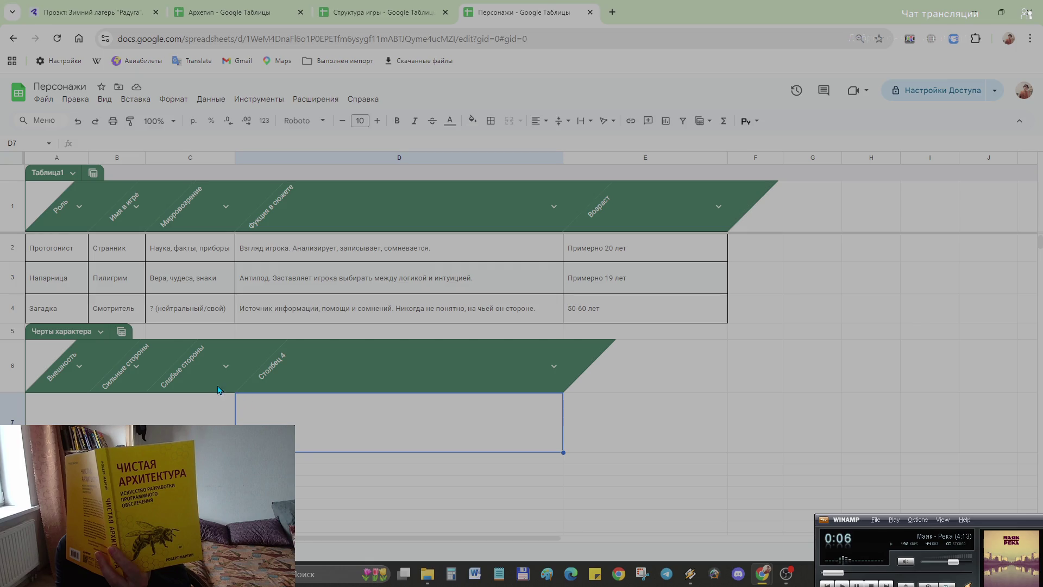
scroll(130, 334, "down", 2)
scroll(140, 361, "up", 2)
- Undo an accidental added column and rename the Столбец 4 header in D6 to Слабые стороны
left_click(571, 387)
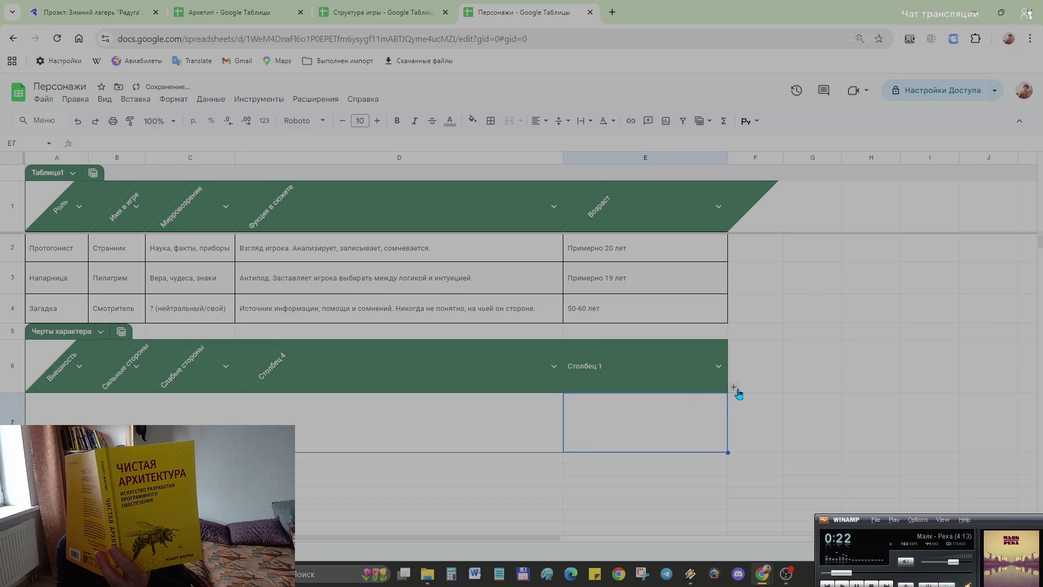
key("ctrl+z")
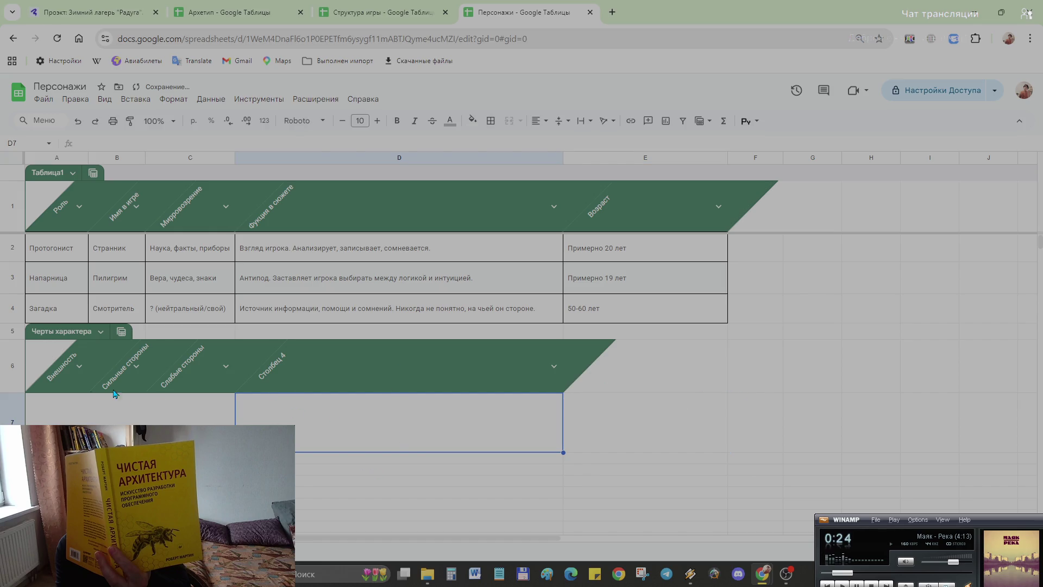
left_click(184, 378)
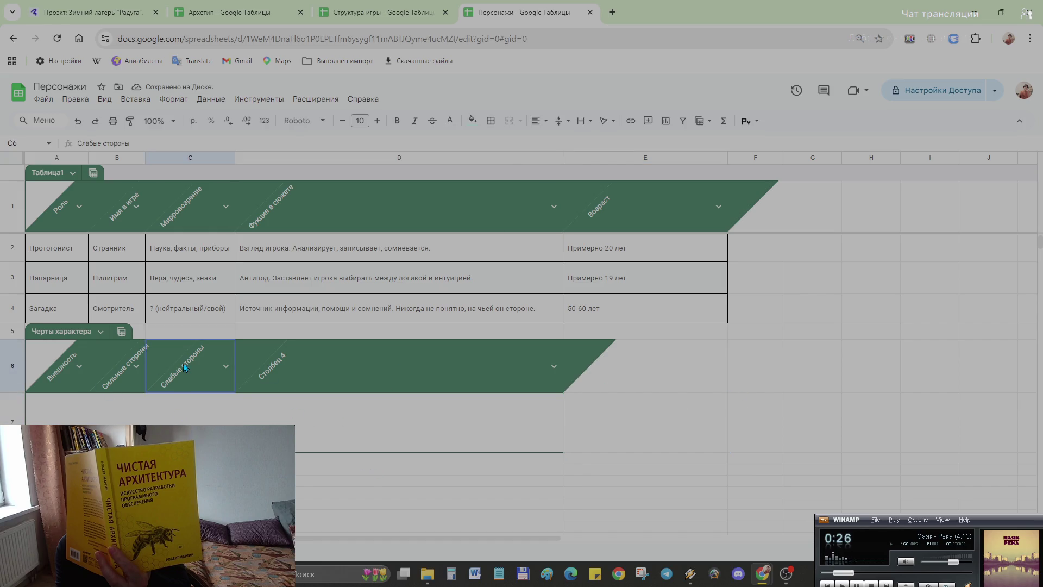
double_click(193, 369)
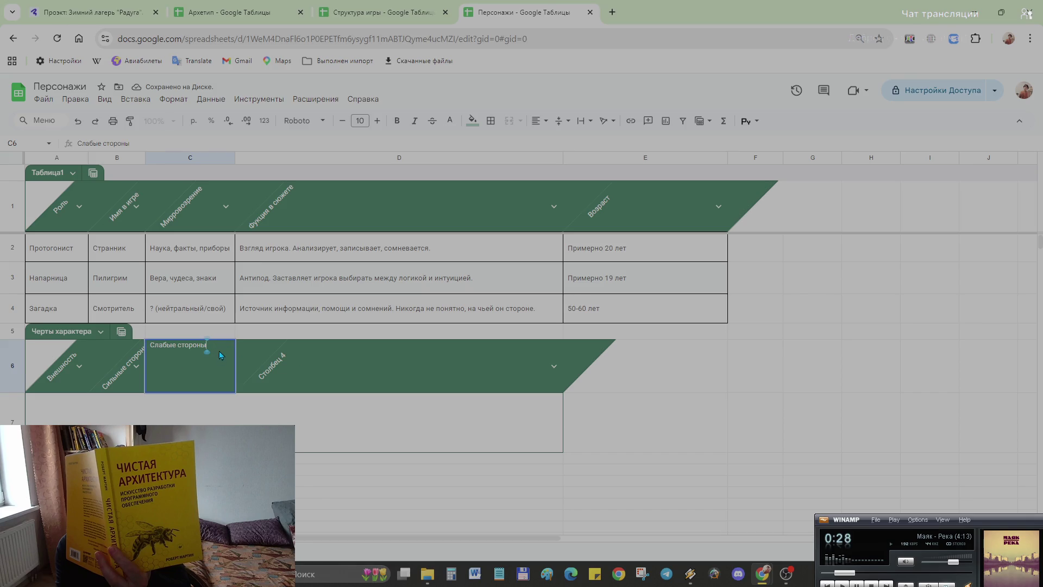
left_click_drag(220, 350, 42, 376)
key("ctrl+c")
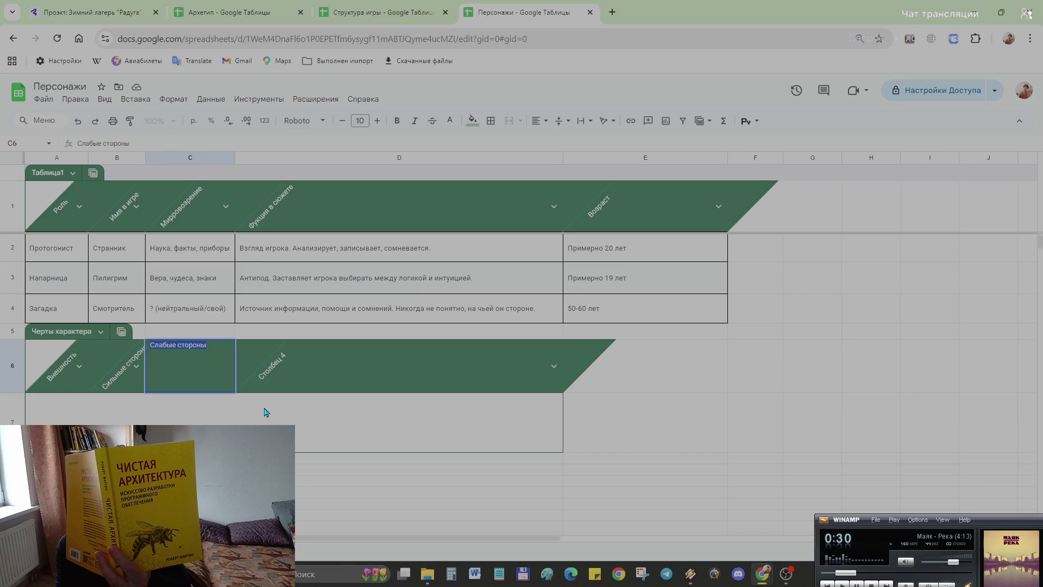
left_click(261, 372)
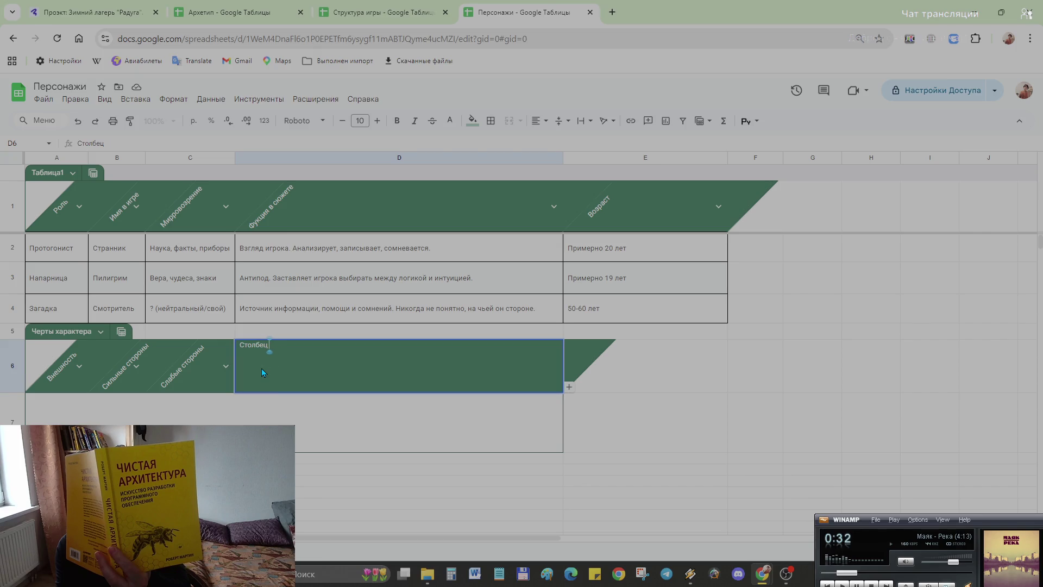
key("BackSpace")
key("BackSpace")
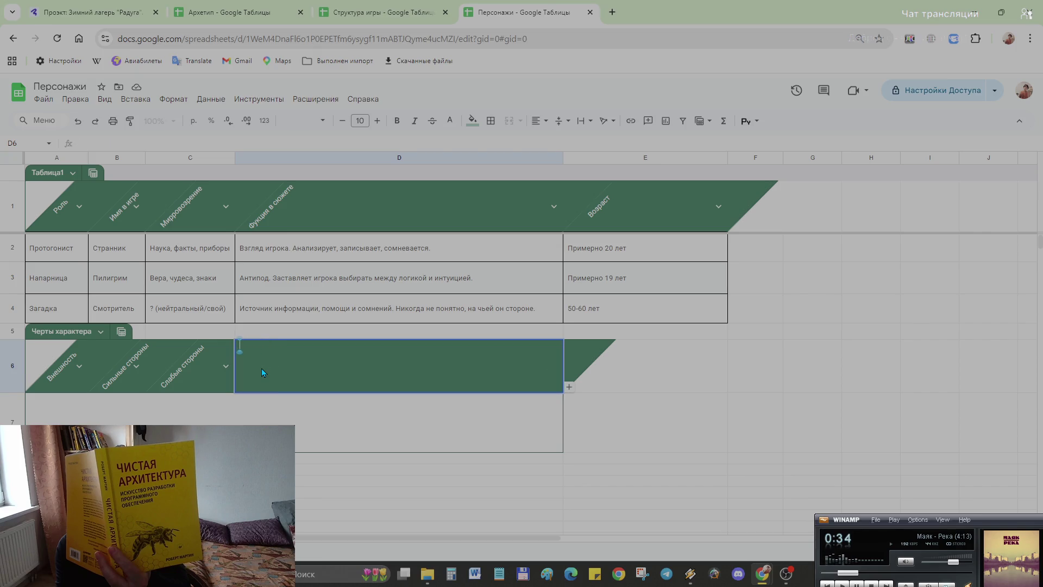
key("ctrl+v")
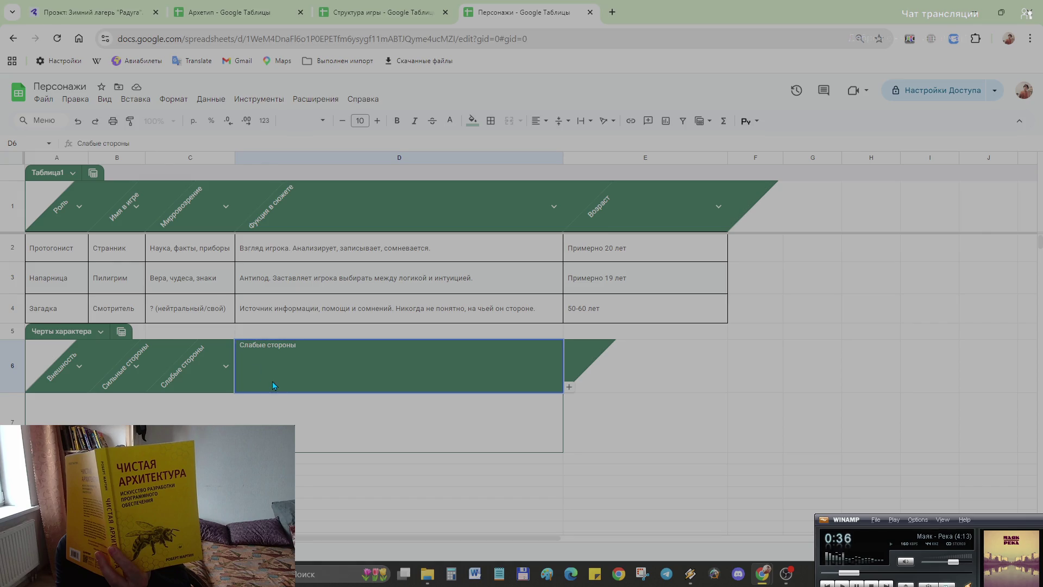
left_click(194, 410)
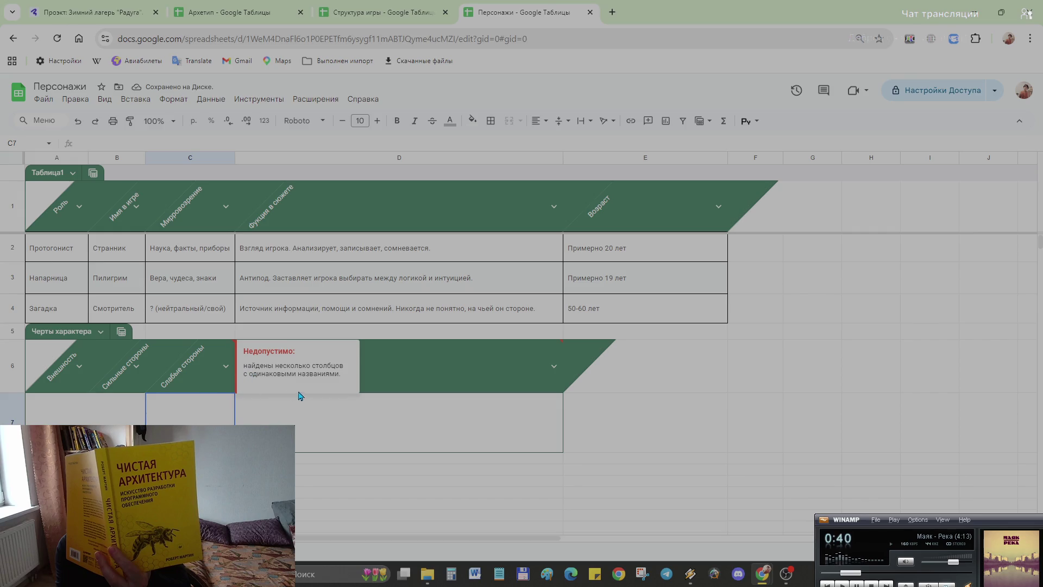
- Clear the old Слабые стороны header text from C6
left_click(209, 346)
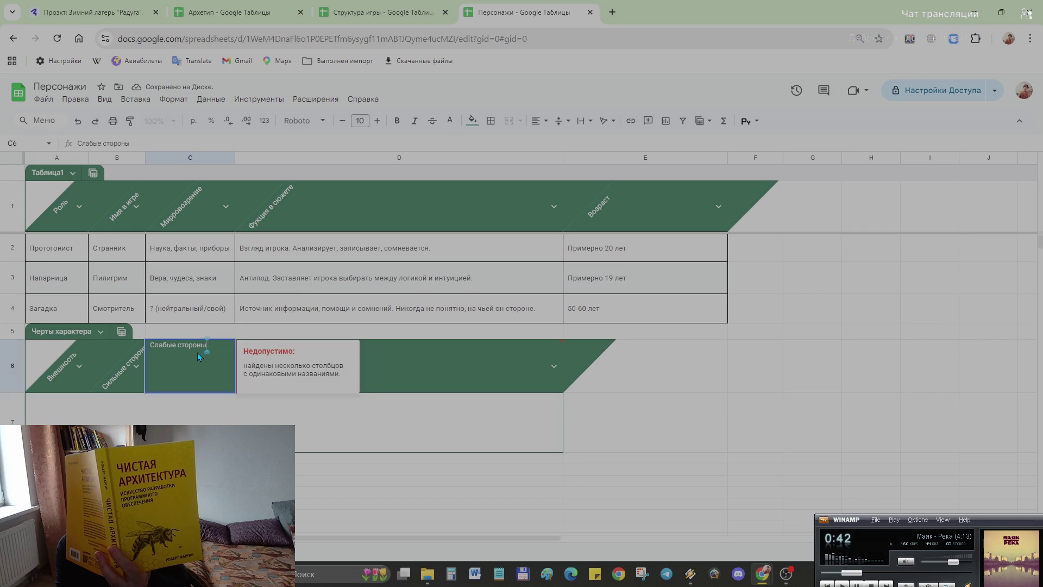
key("ctrl+a")
key("BackSpace")
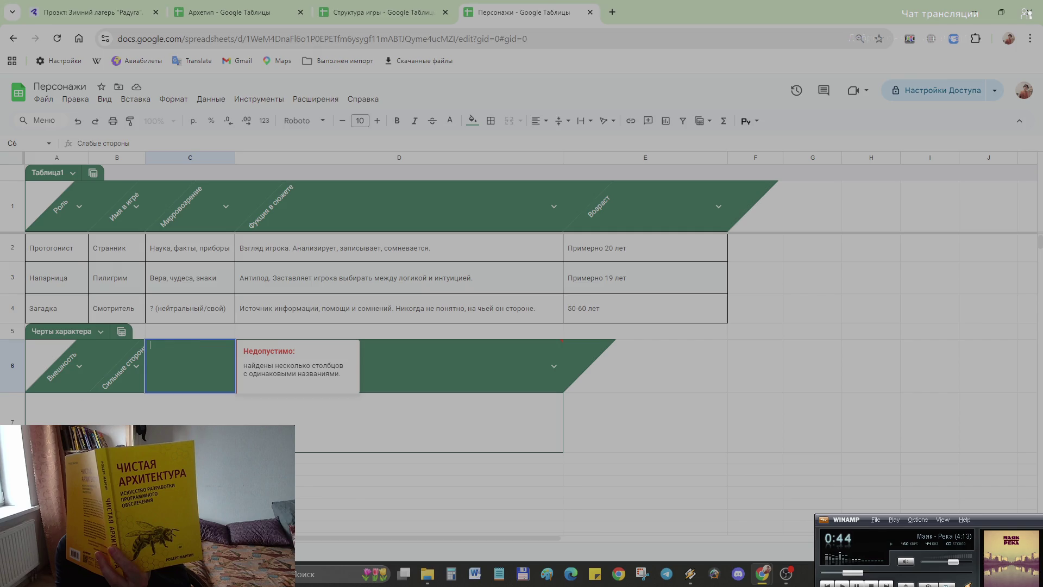
key("Return")
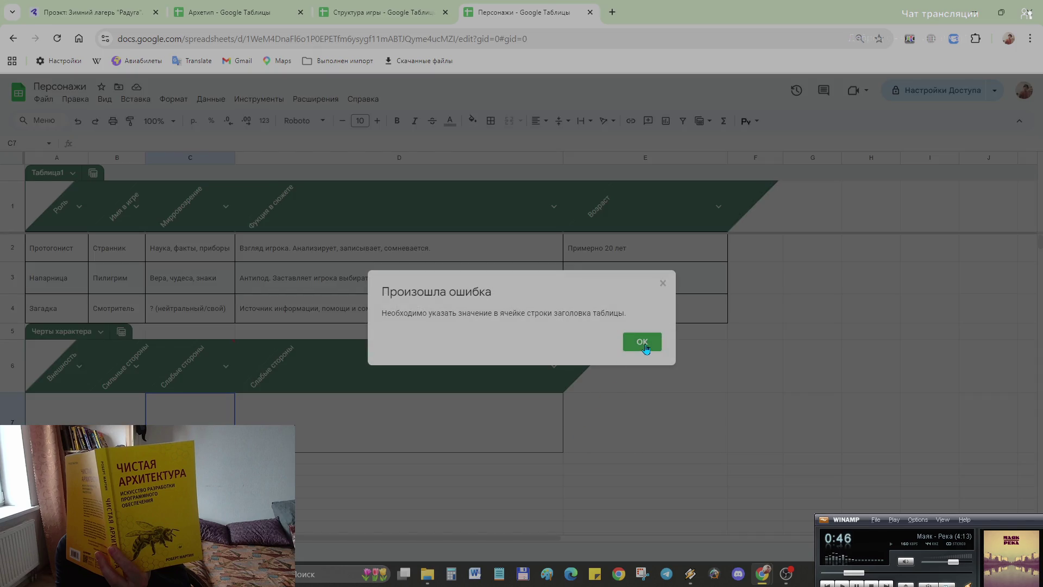
- Dismiss the header error and empty the duplicate Слабые стороны header in C6
left_click(642, 341)
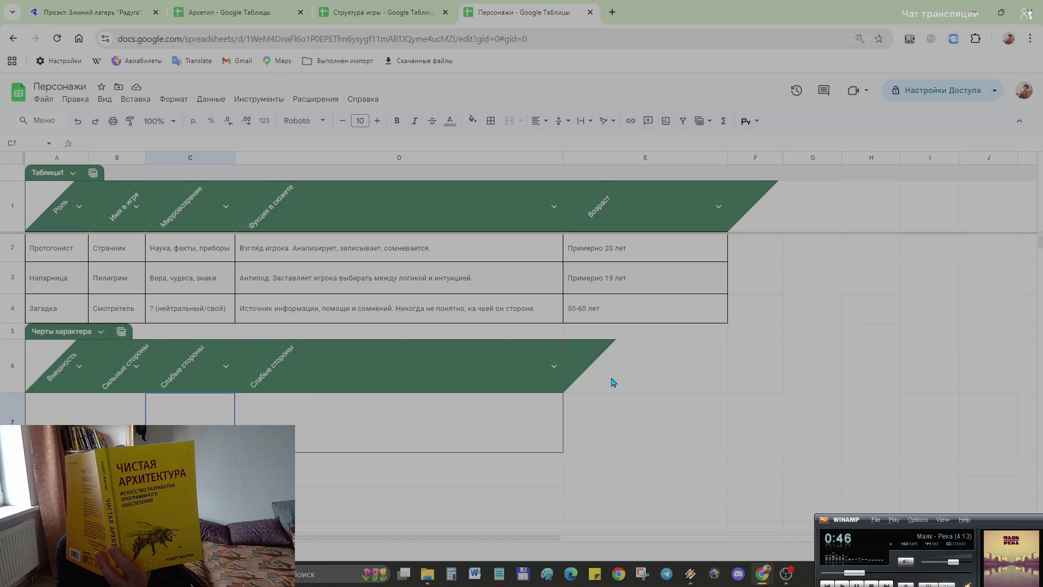
left_click(194, 360)
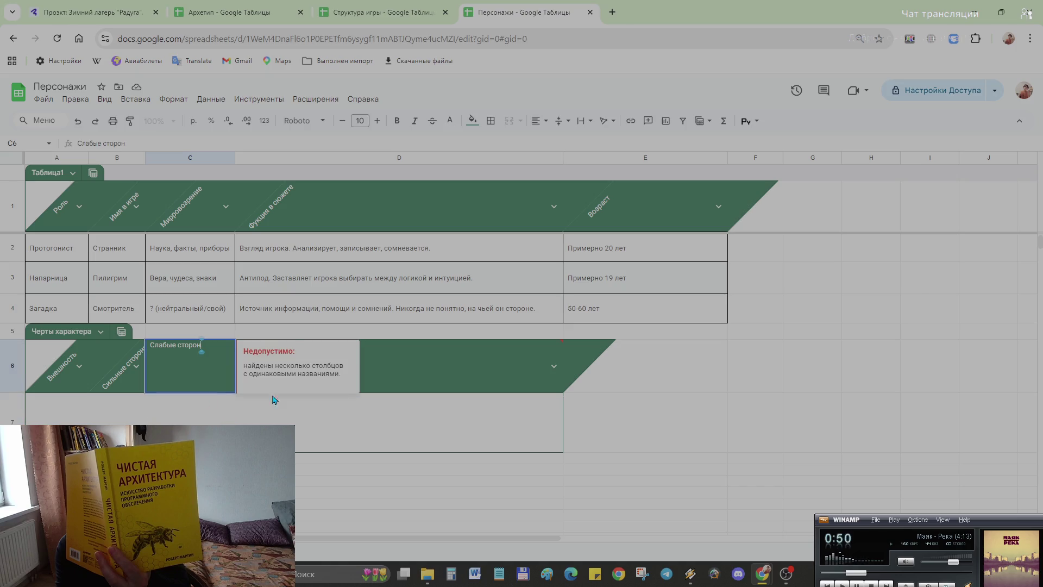
double_click(197, 361)
key("BackSpace")
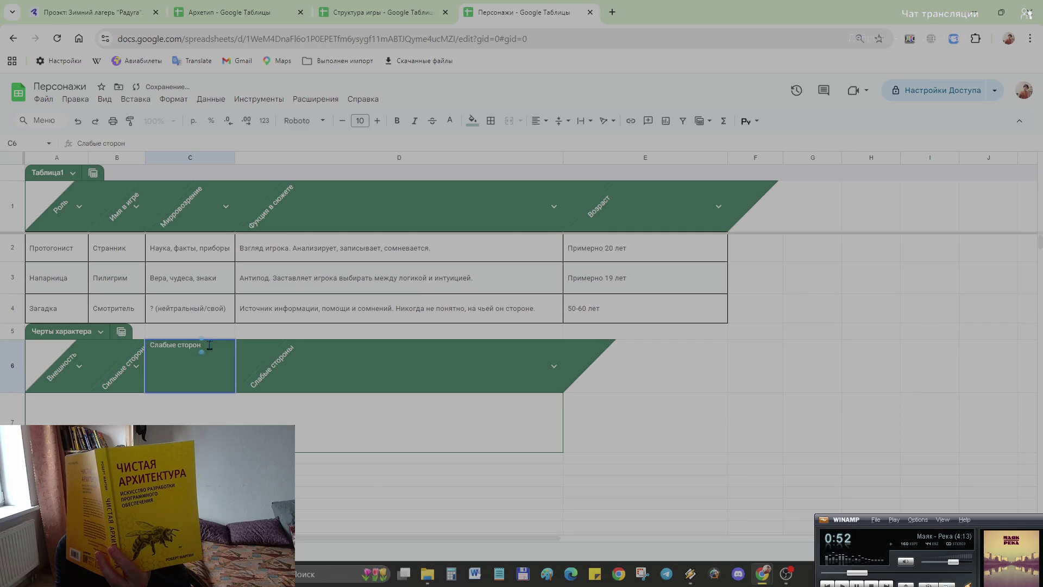
key("BackSpace")
key("BackSpace")
key("BackSpace")
key("Return")
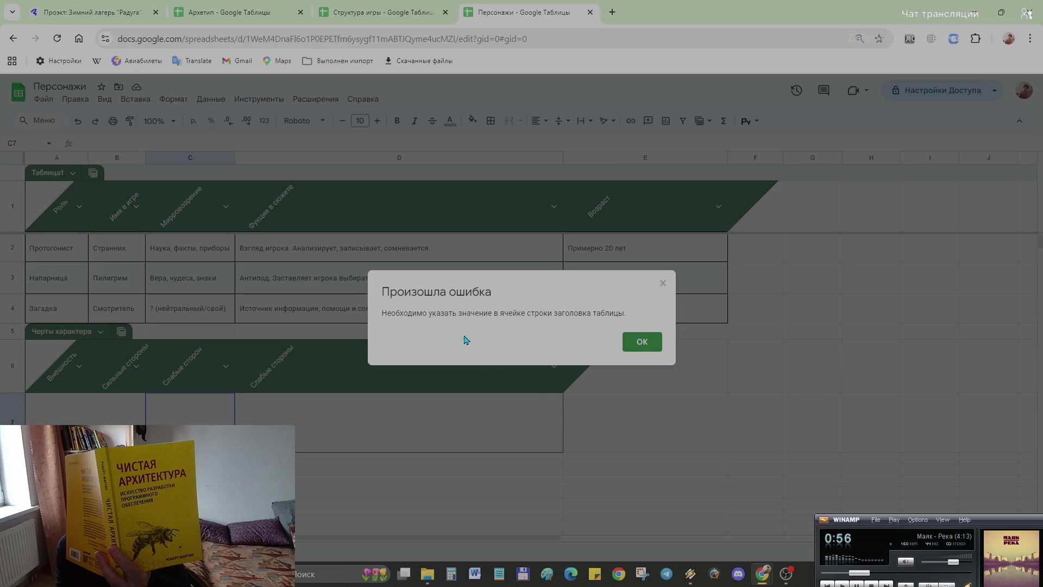
left_click(642, 342)
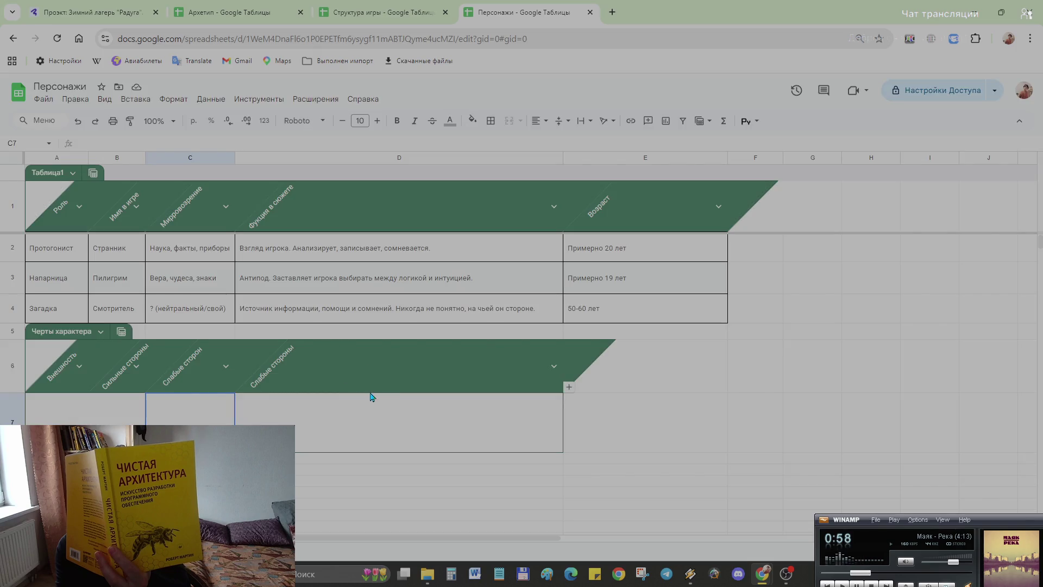
- Copy Сильные стороны from B6 into header C6
double_click(155, 353)
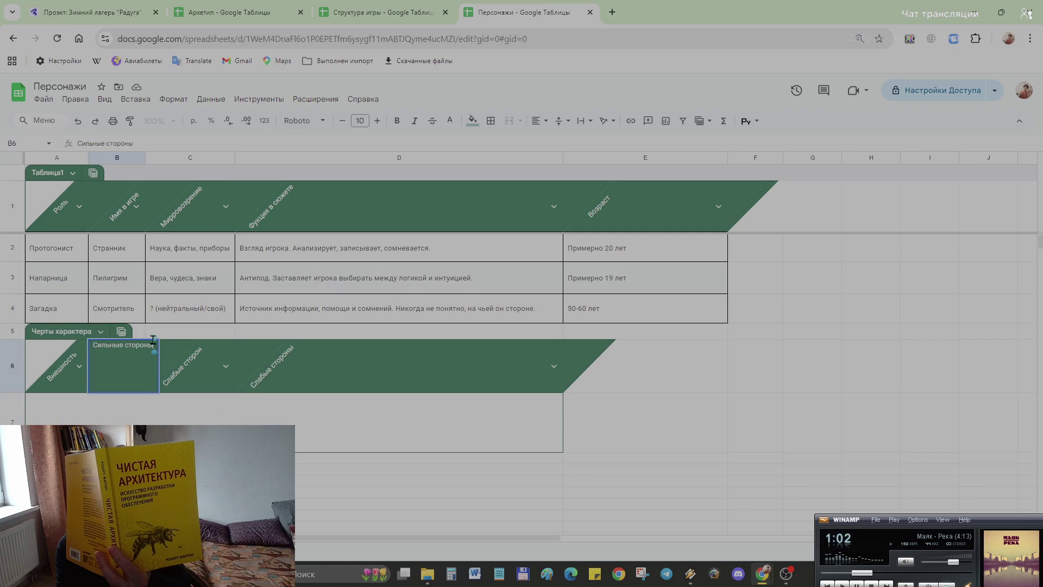
left_click_drag(152, 345, 29, 371)
key("ctrl+c")
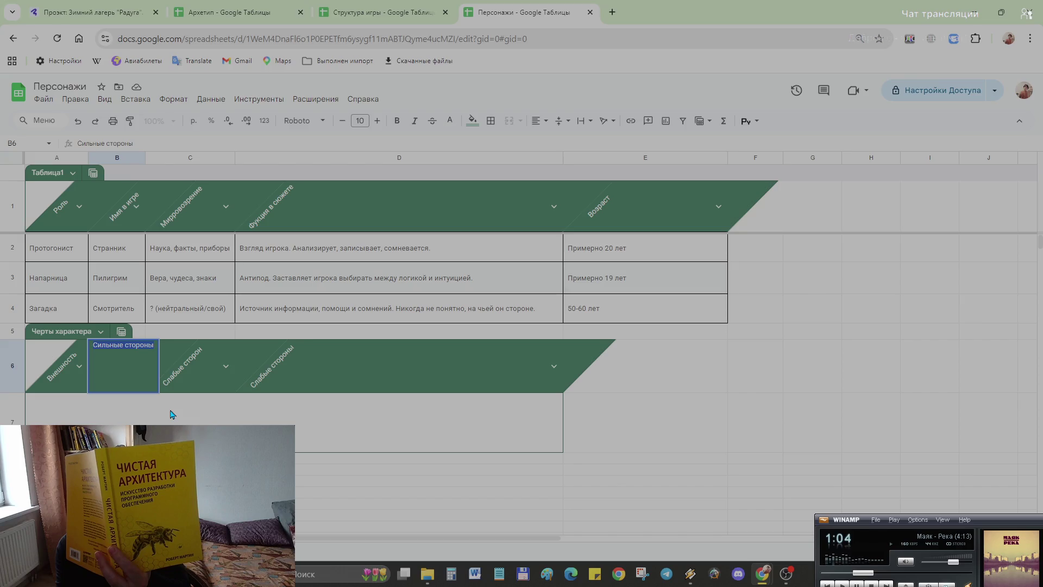
left_click(185, 374)
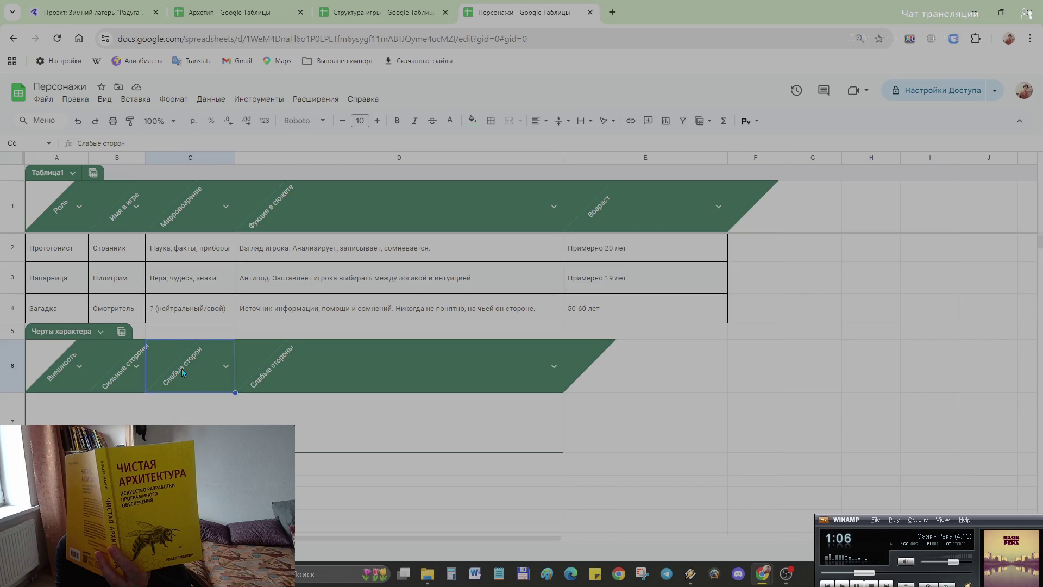
double_click(185, 374)
left_click_drag(185, 374, 36, 371)
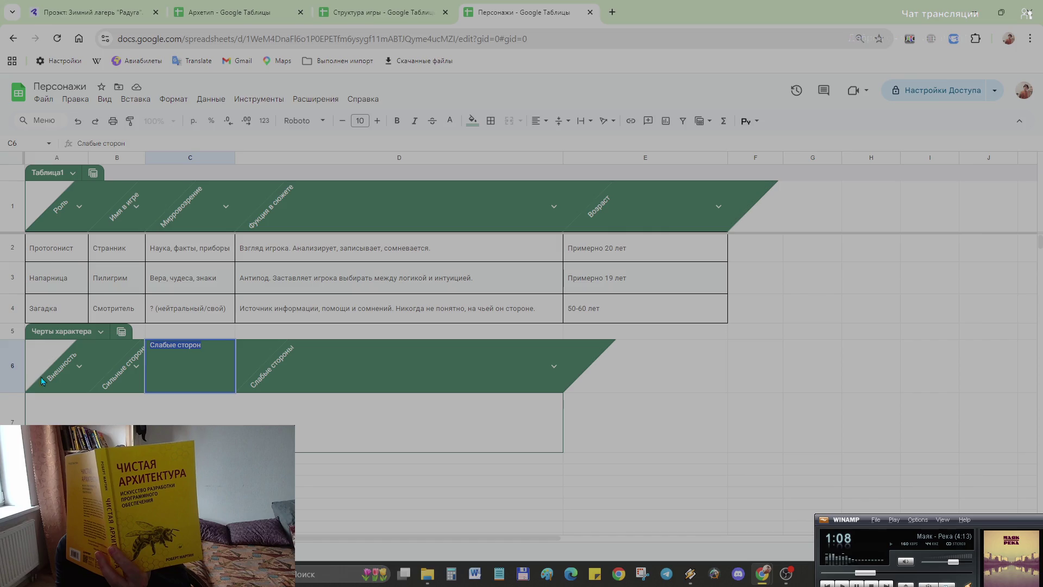
key("BackSpace")
key("ctrl+v")
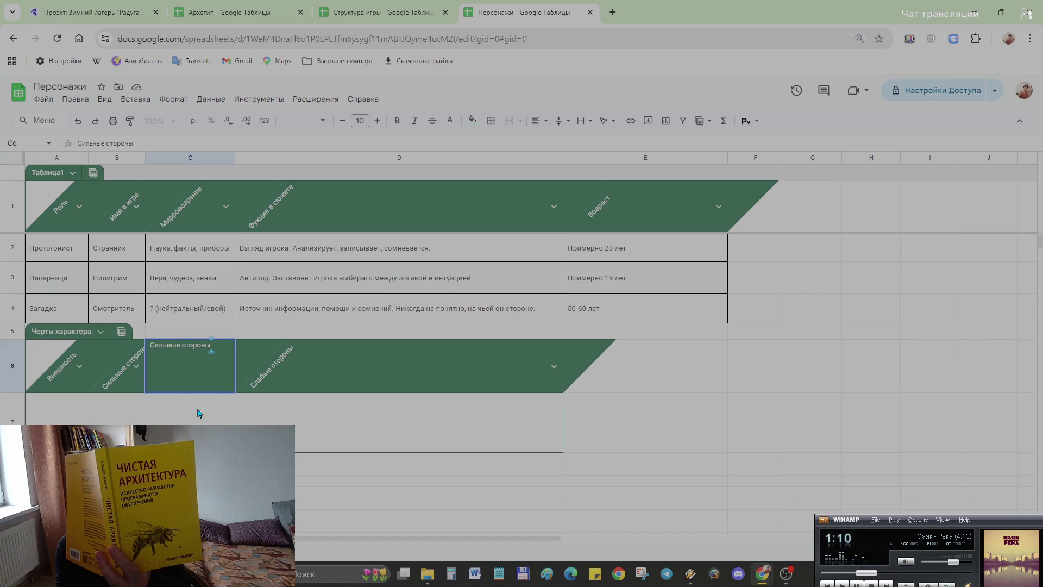
left_click(201, 414)
- Copy Внешность from A6 into header B6
left_click(136, 364)
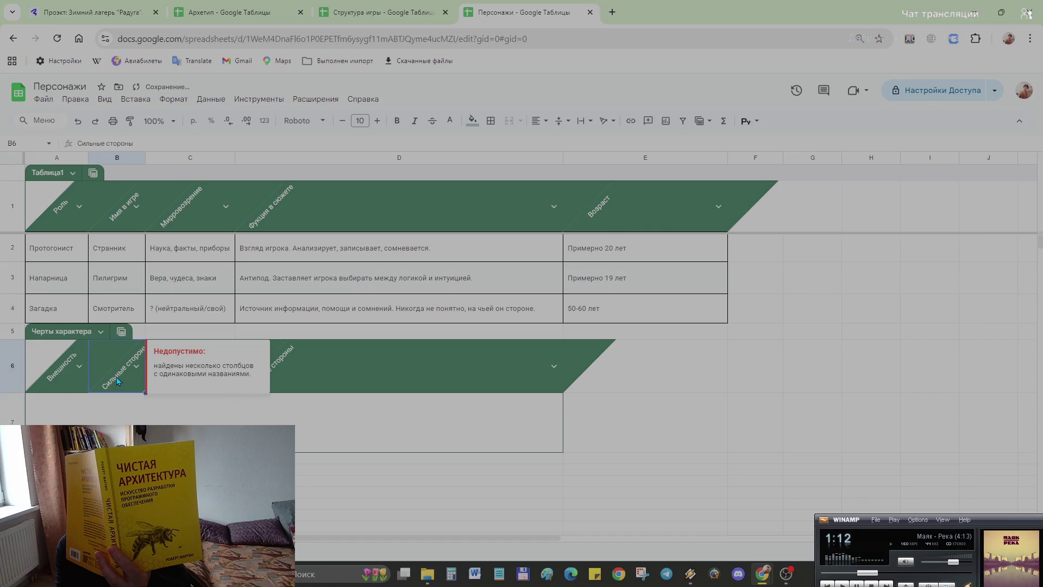
double_click(56, 374)
key("ctrl+c")
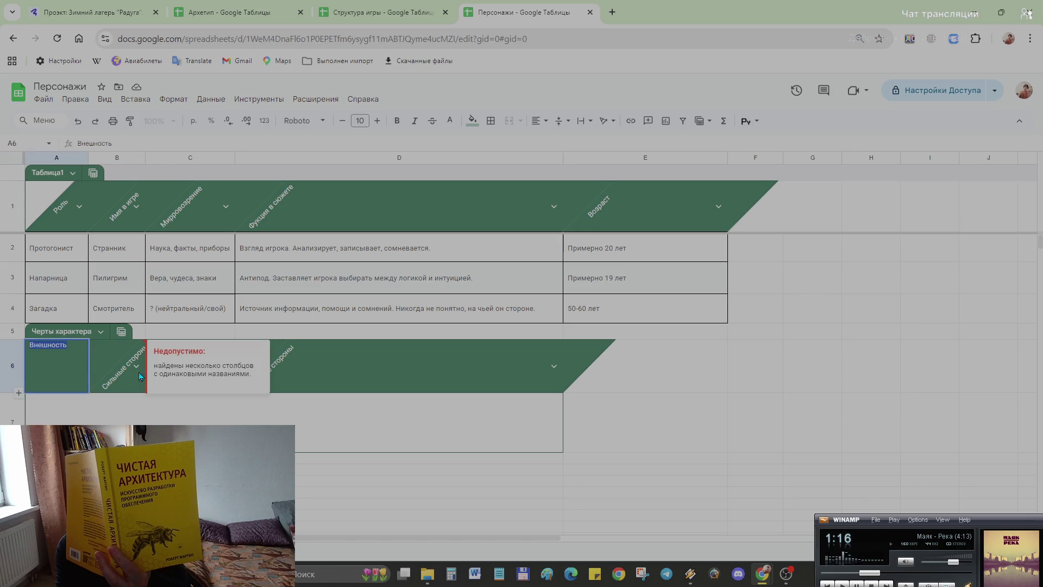
double_click(125, 357)
key("BackSpace")
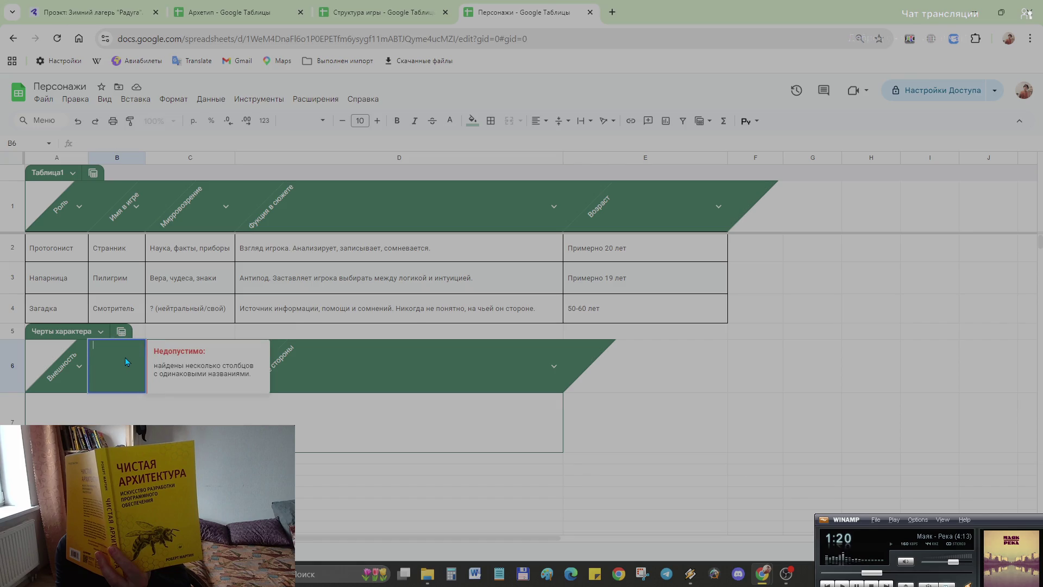
key("ctrl+v")
key("Return")
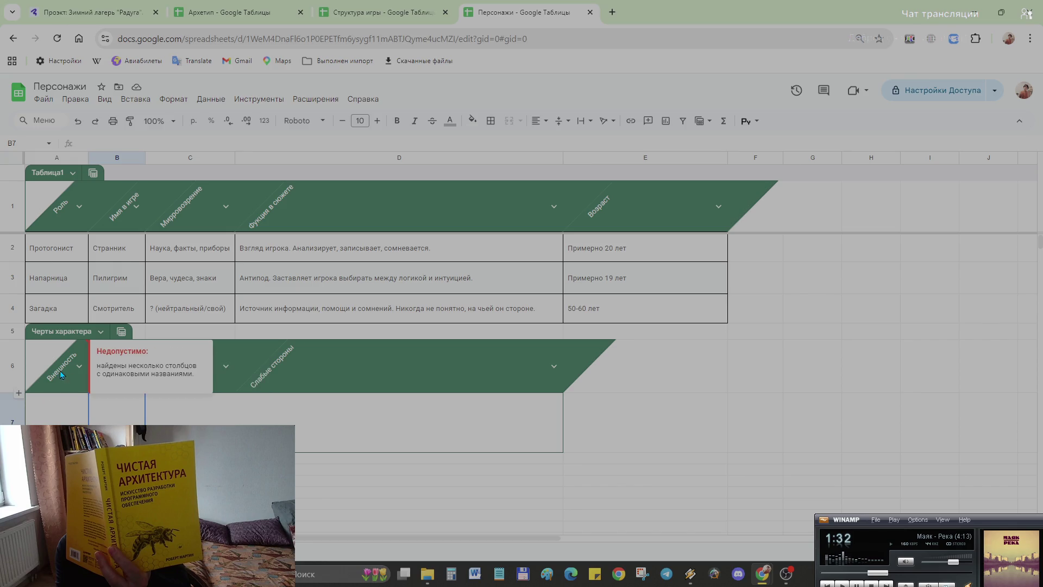
- Replace the A6 header with Герой, clearing the duplicate-name error
left_click(74, 390)
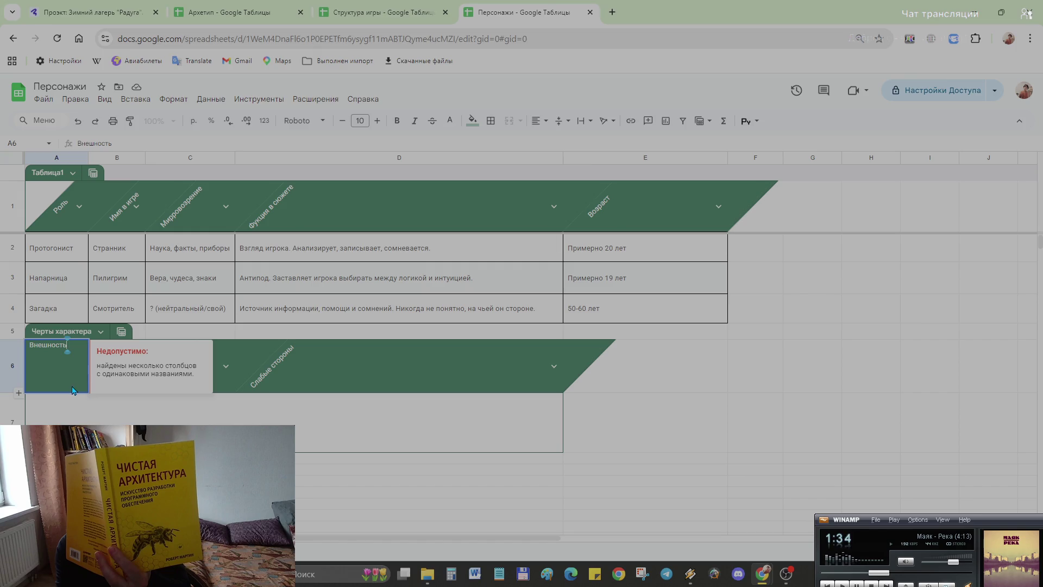
key("Return")
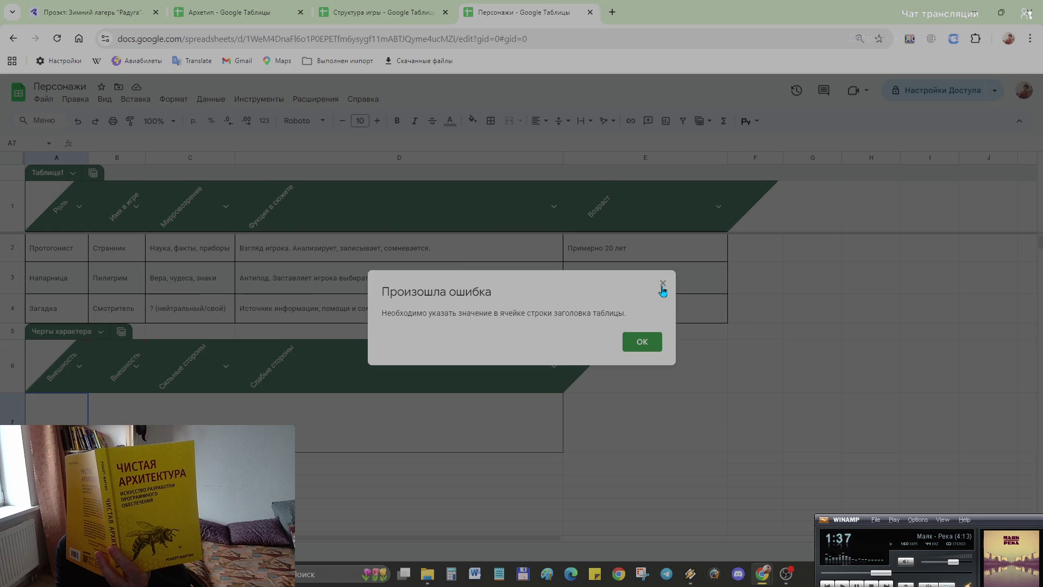
left_click(662, 284)
double_click(56, 370)
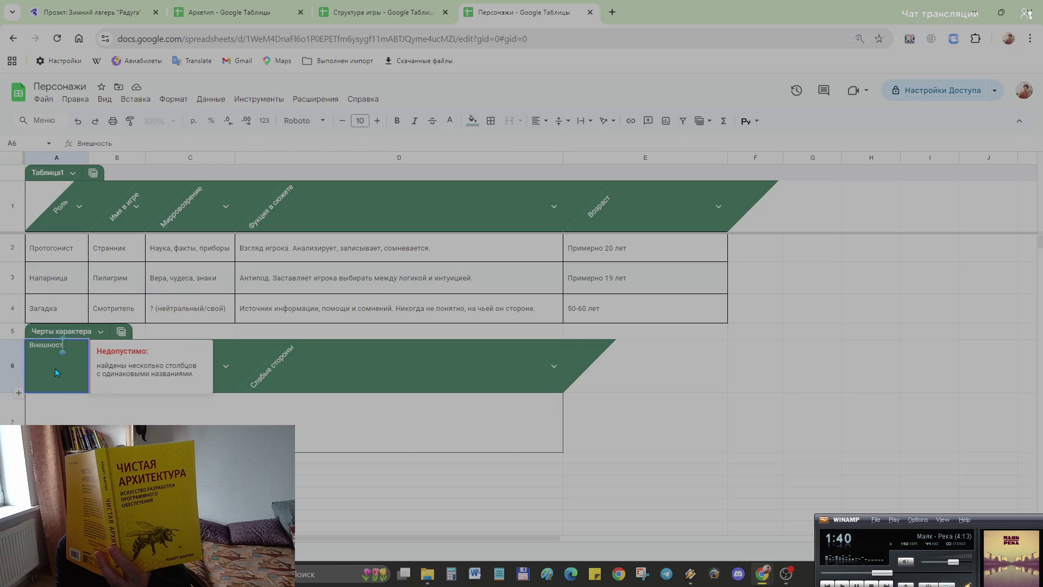
key("BackSpace")
key("BackSpace")
key("BackSpace")
key("Return")
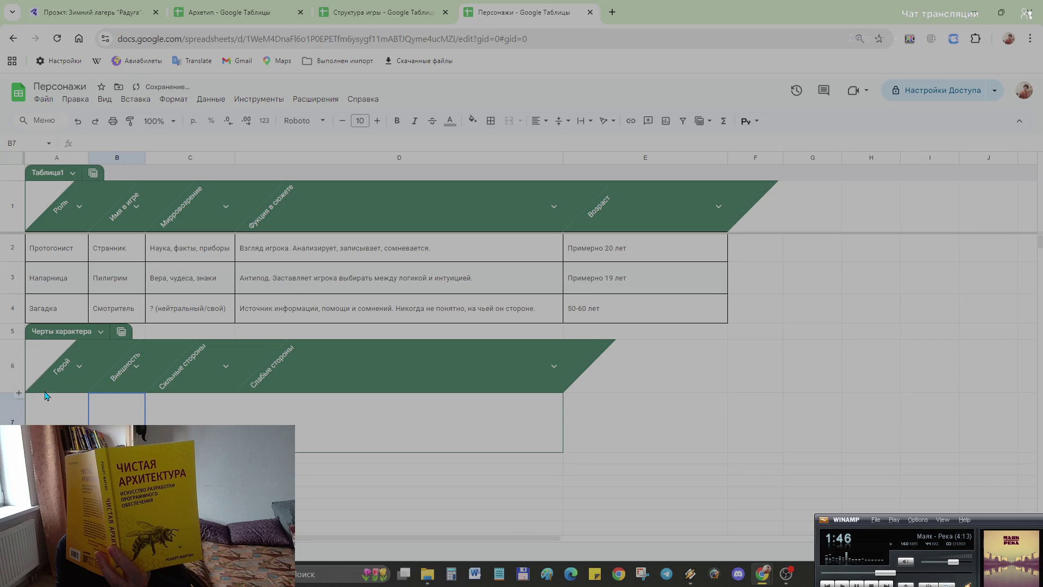
left_click(50, 419)
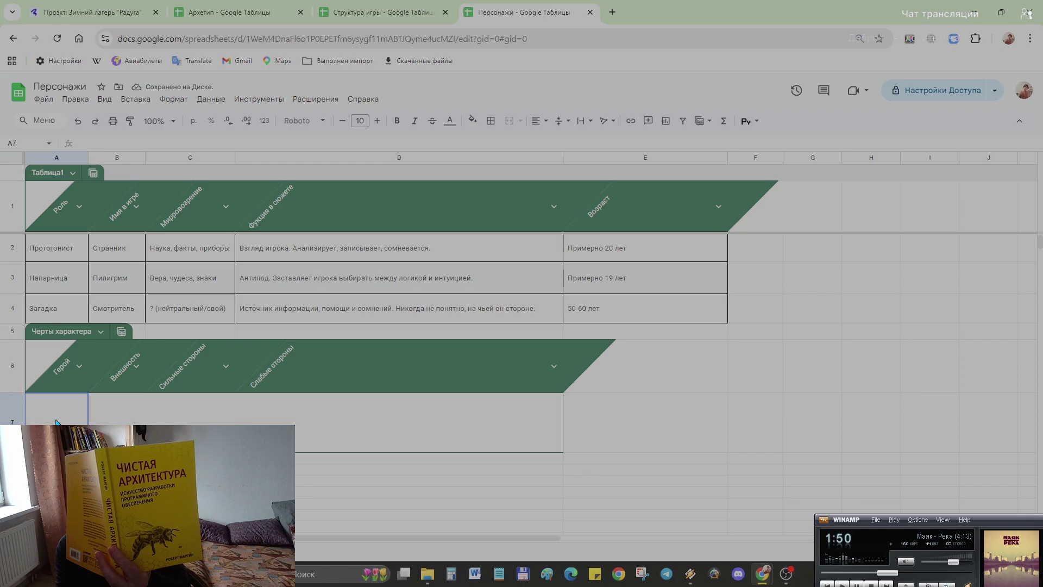
type("Ст")
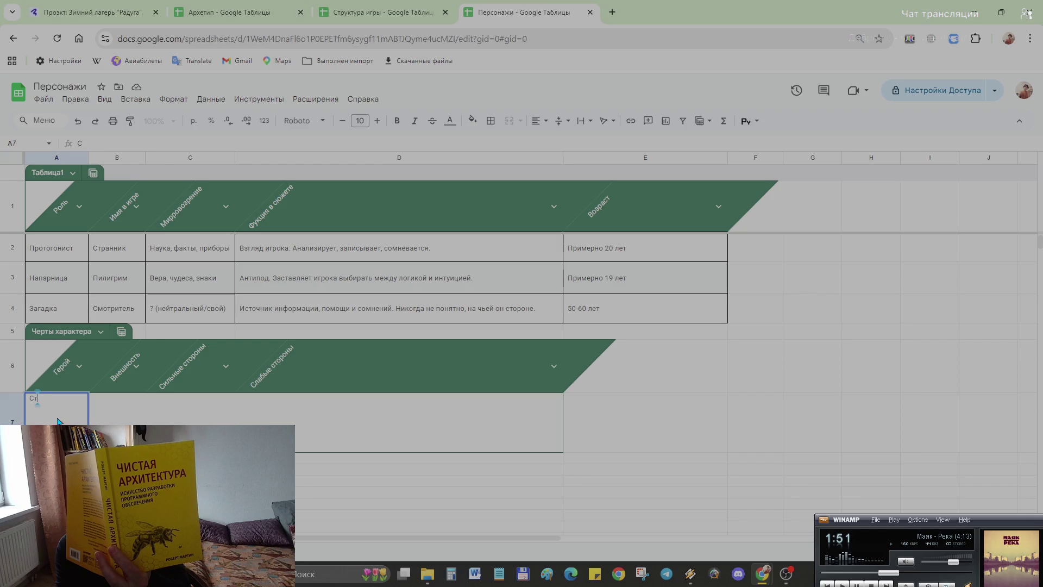
type("ранник")
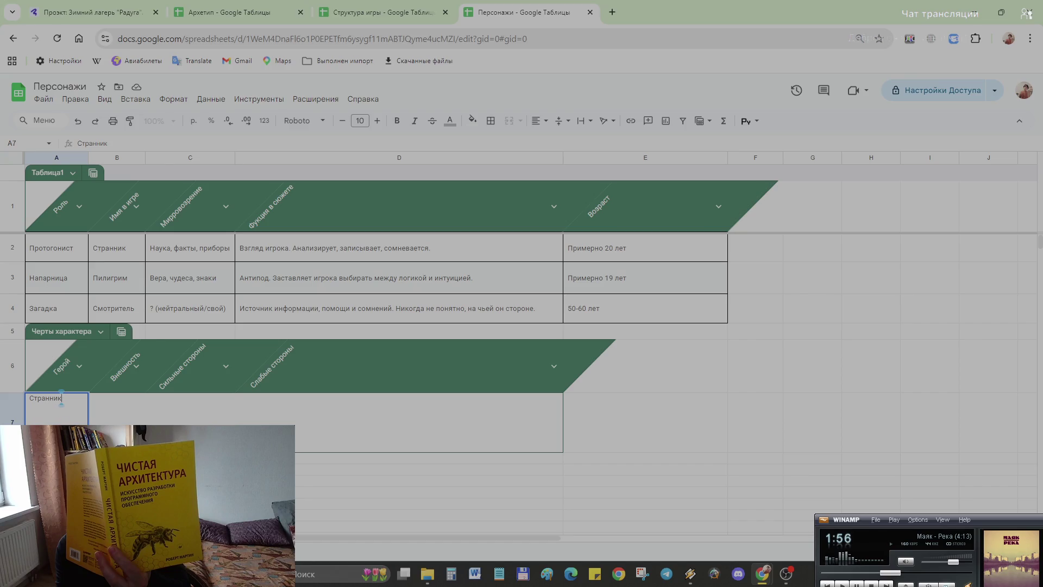
key("Tab")
key("Tab")
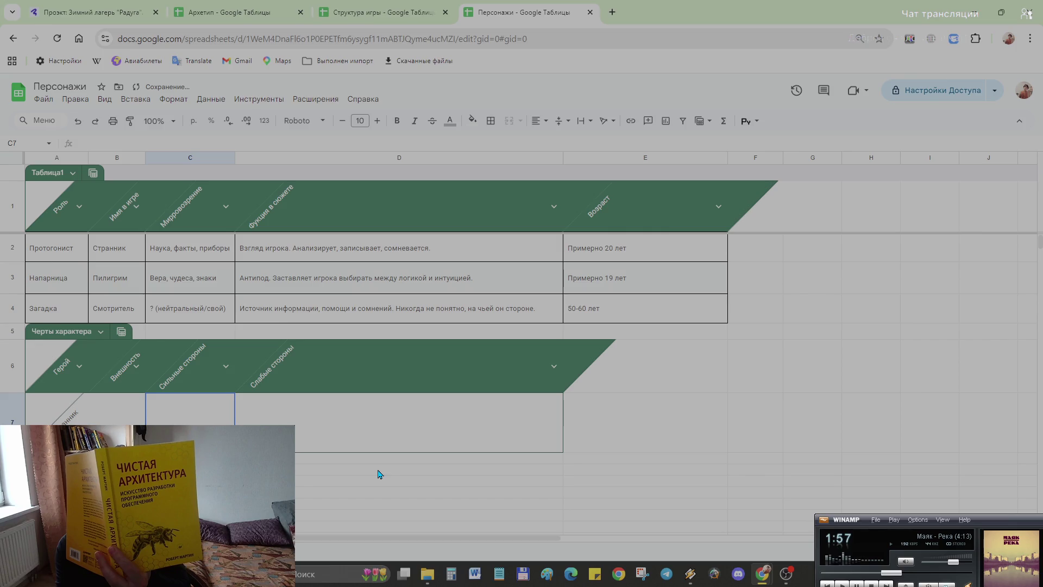
key("ctrl+z")
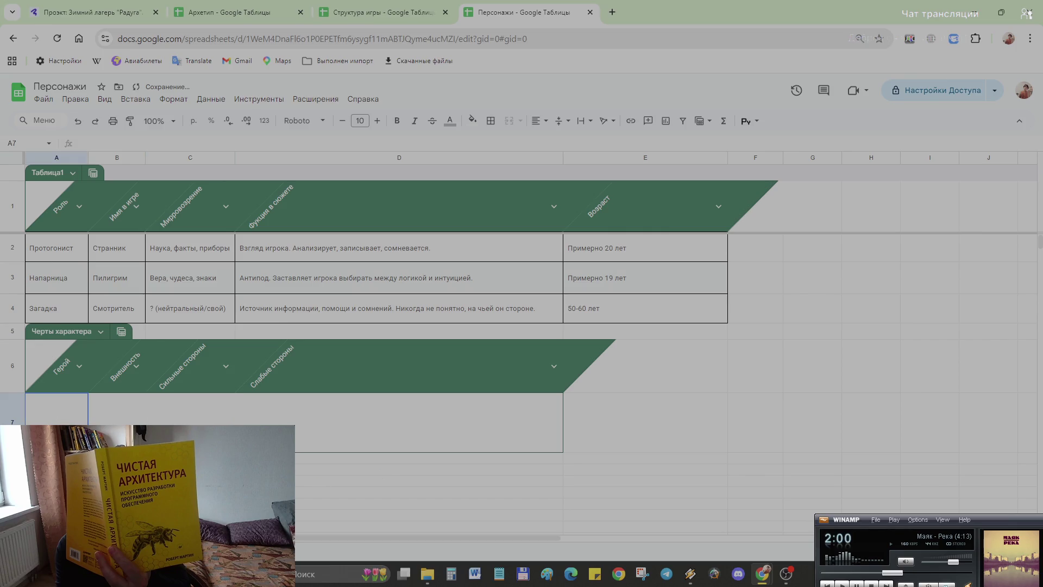
key("Tab")
key("Tab")
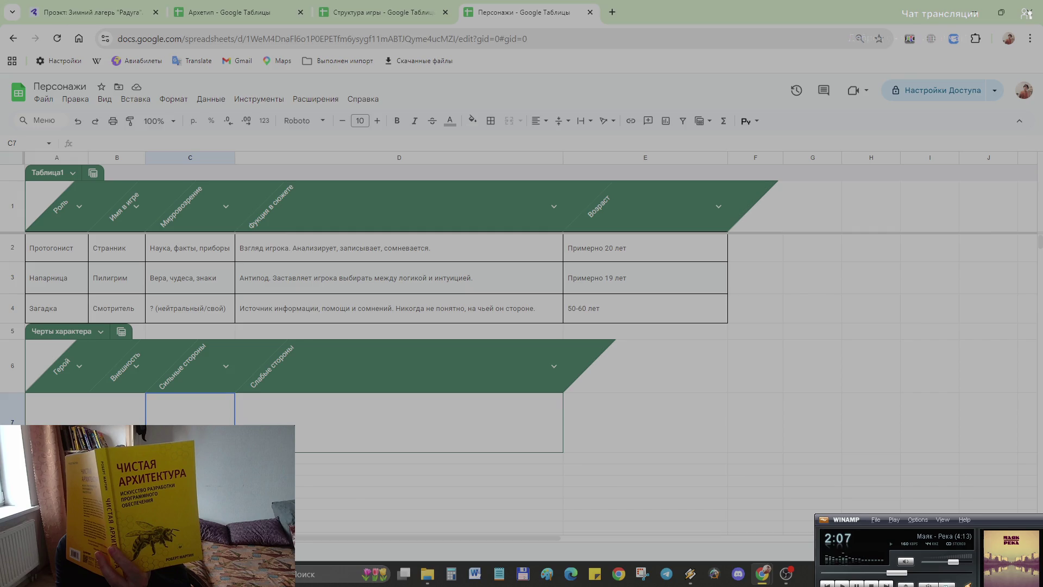
left_click(39, 415)
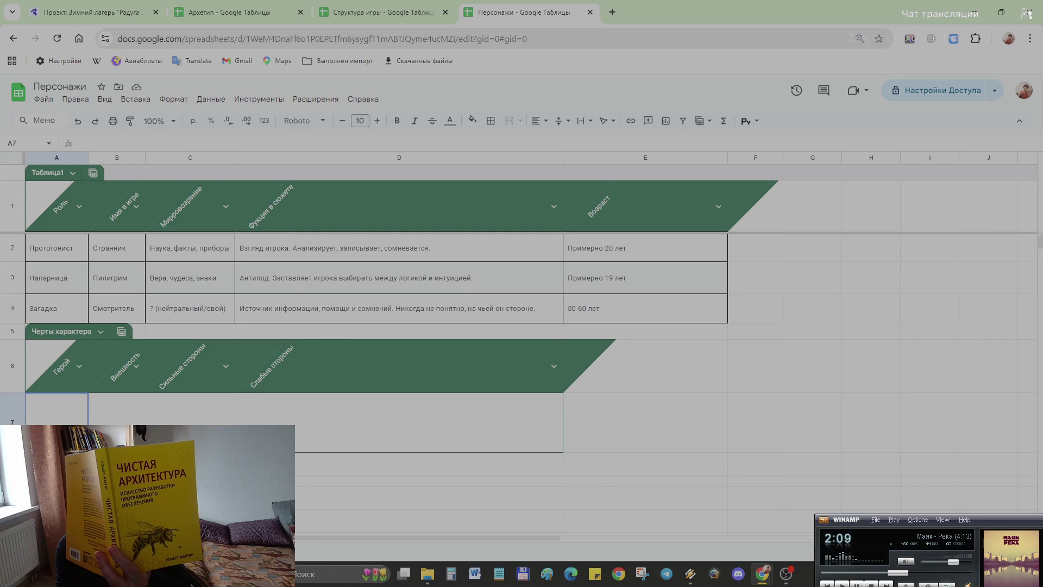
mouse_move(39, 415)
left_mouse_down()
mouse_move(311, 487)
mouse_move(346, 470)
left_mouse_up()
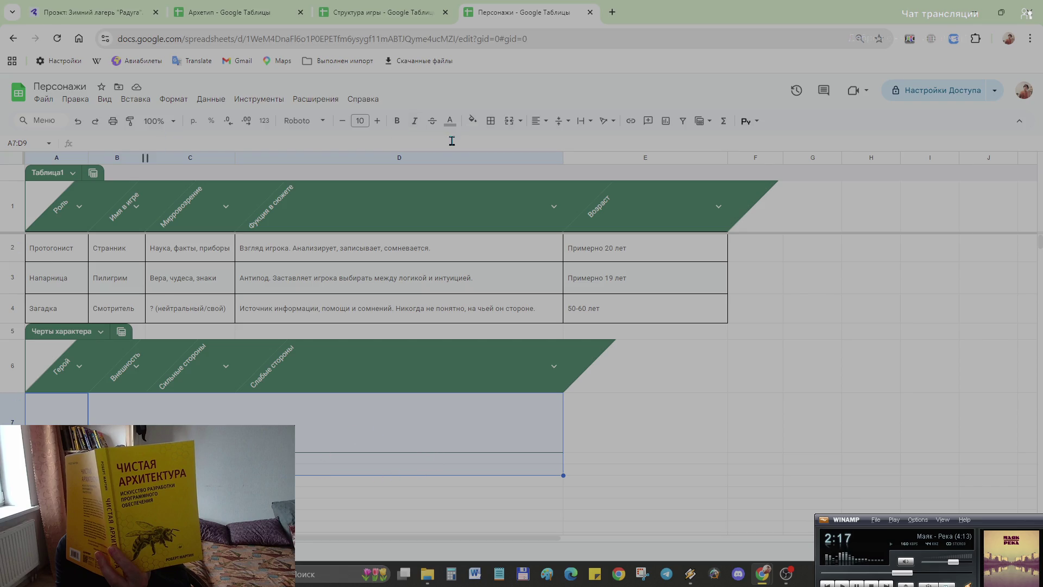
- Insert rows below the Черты характера table and shorten row 7
left_click(214, 103)
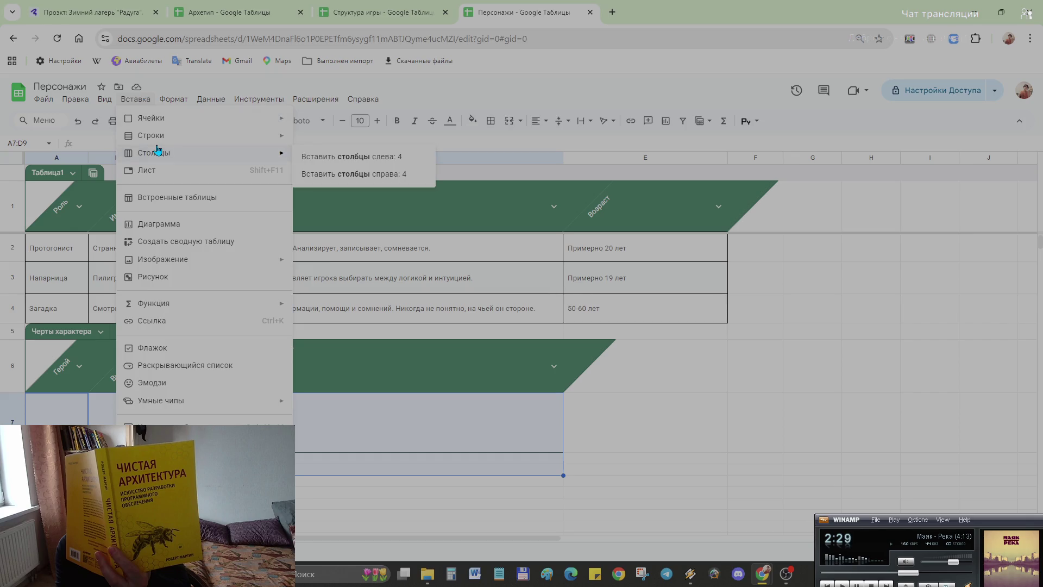
mouse_move(151, 135)
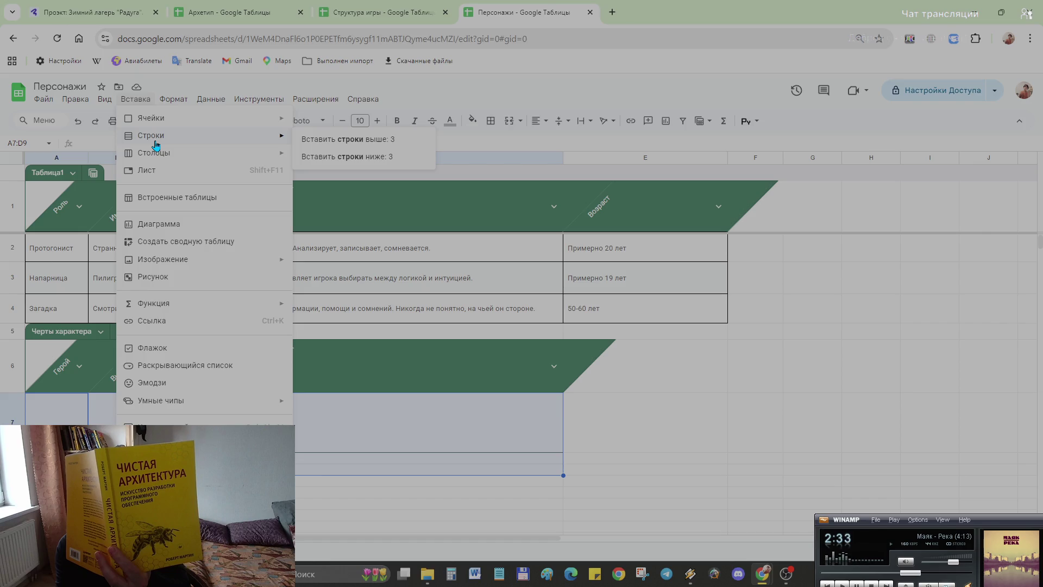
left_click(314, 156)
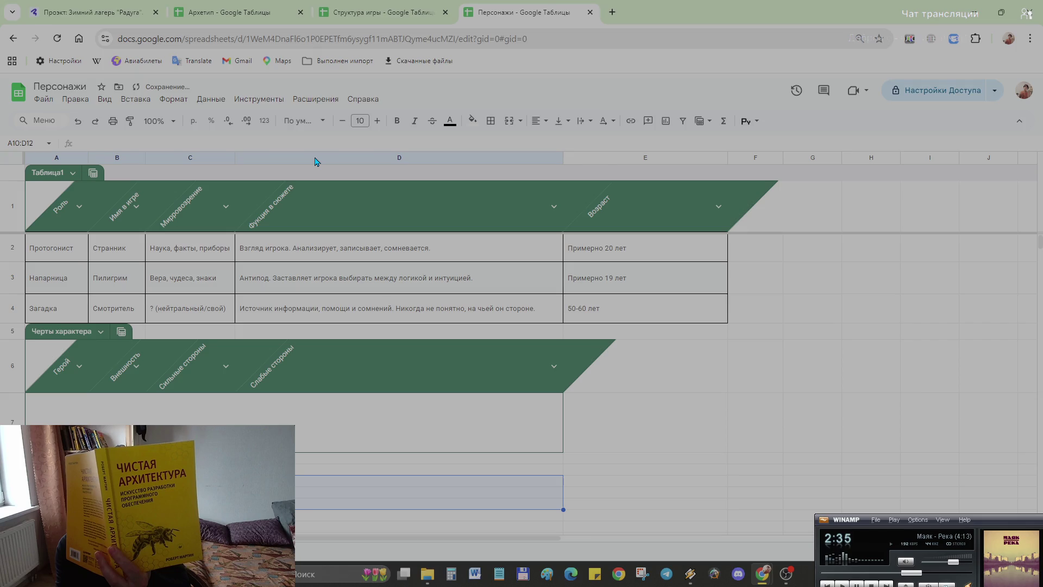
left_click(635, 448)
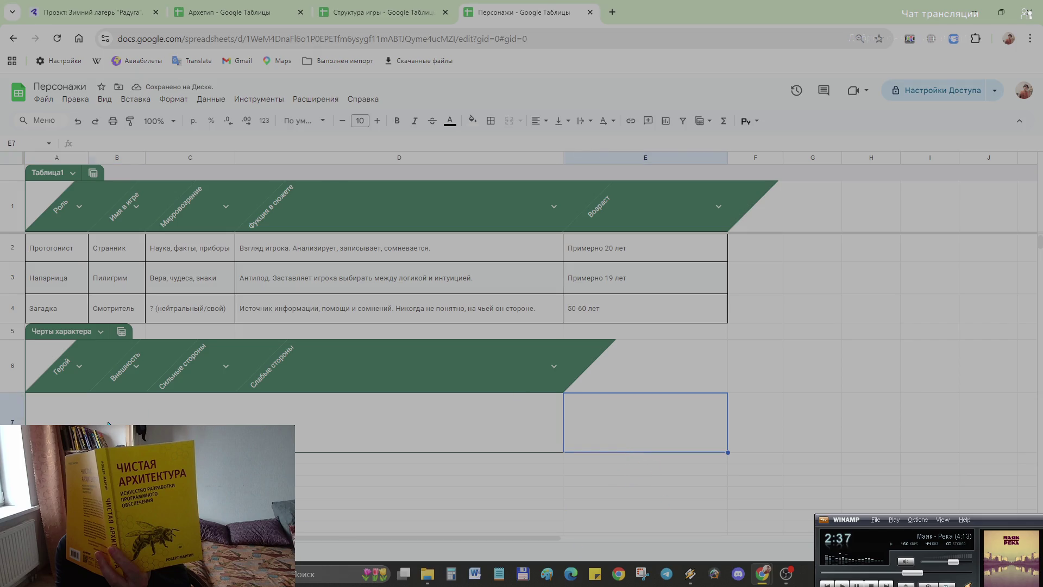
key("Left")
key("Left")
key("Left")
key("Left")
key("Right")
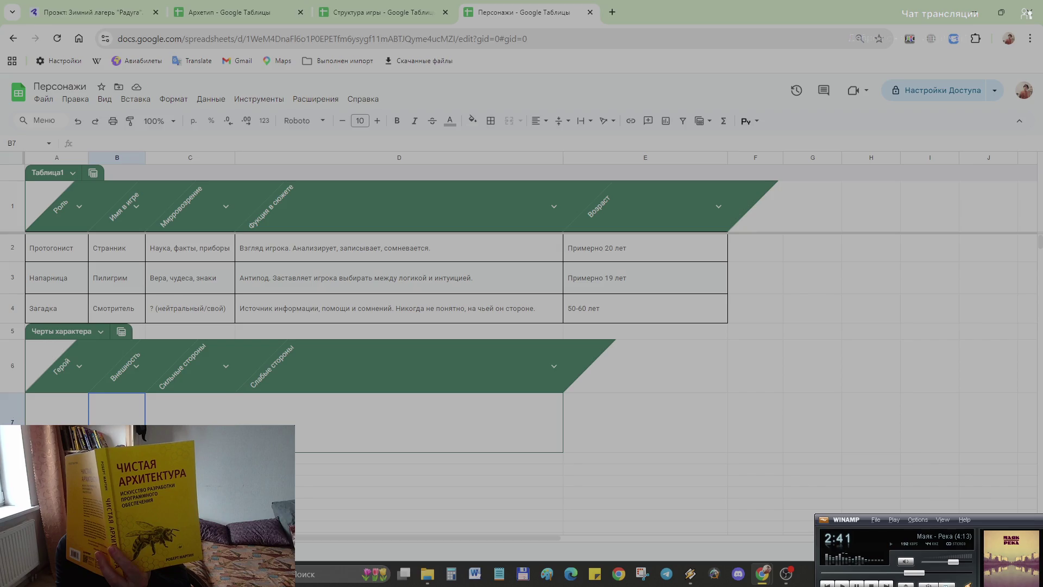
left_click_drag(13, 452, 13, 418)
- Extend the Черты характера table down to cover rows 8 and 9
left_click(428, 431)
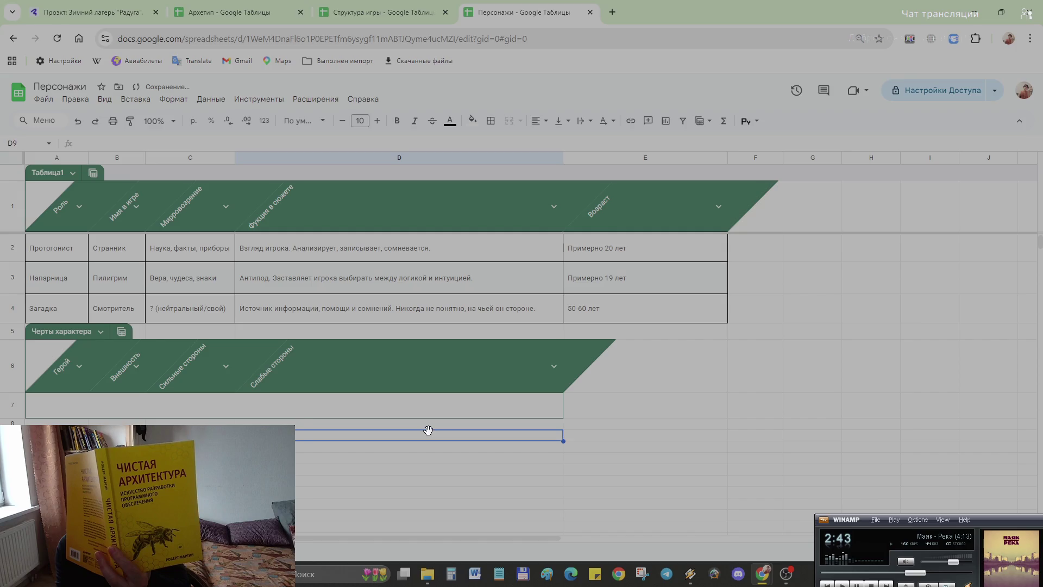
left_click(116, 428)
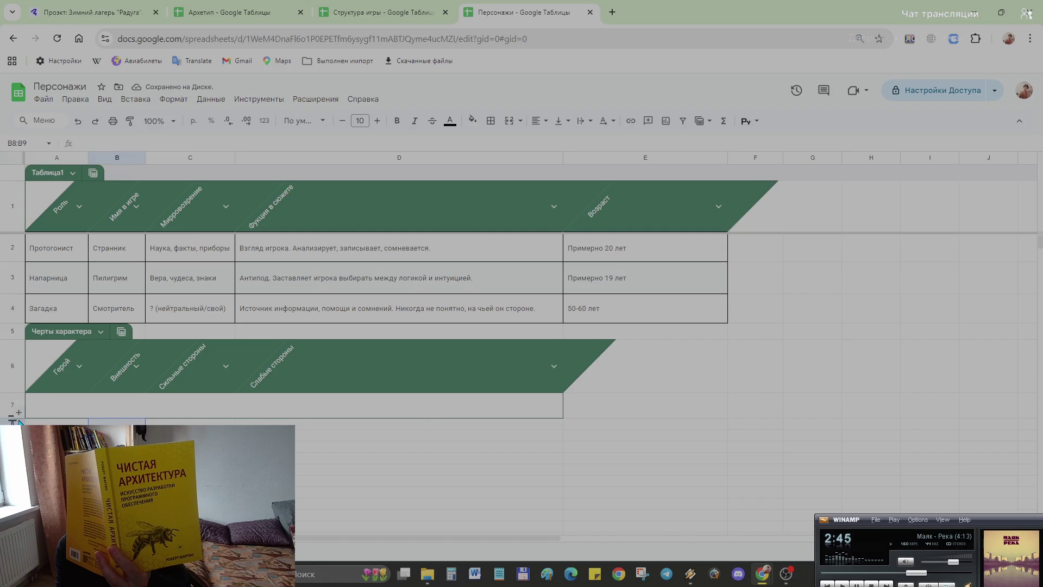
left_click(16, 416)
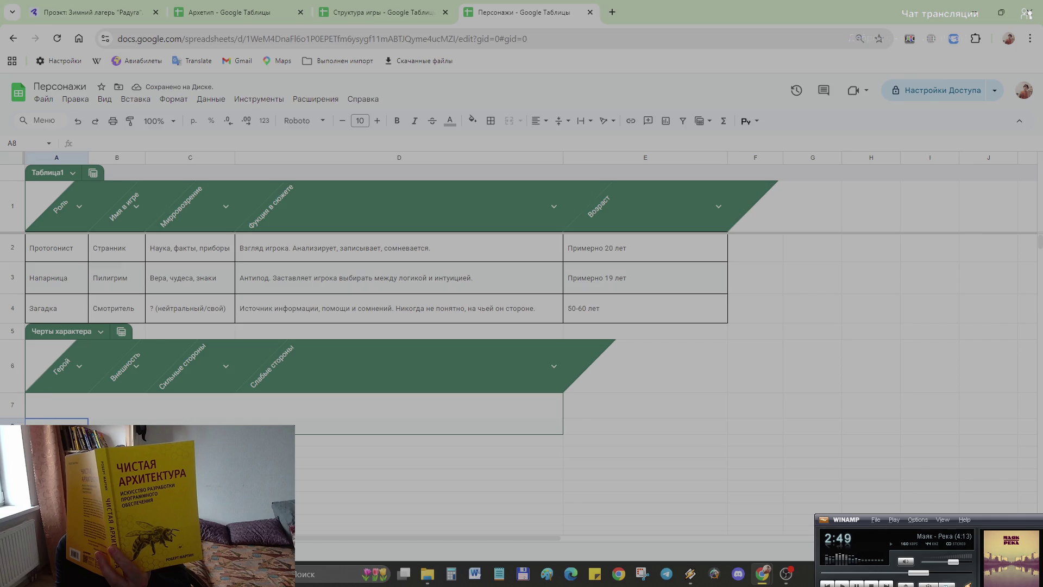
key("Right")
key("Right")
key("Right")
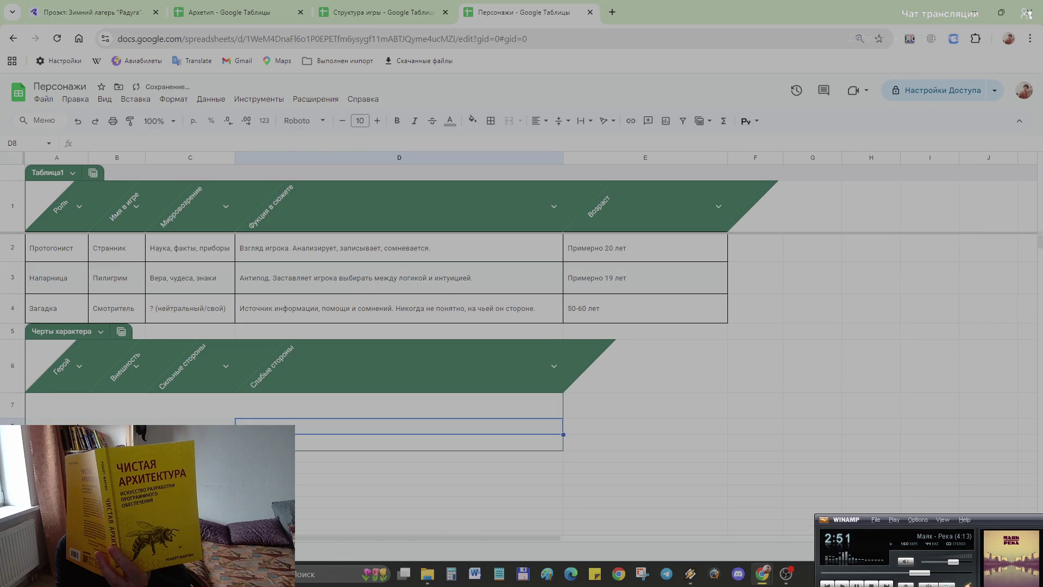
key("ctrl+alt+equal")
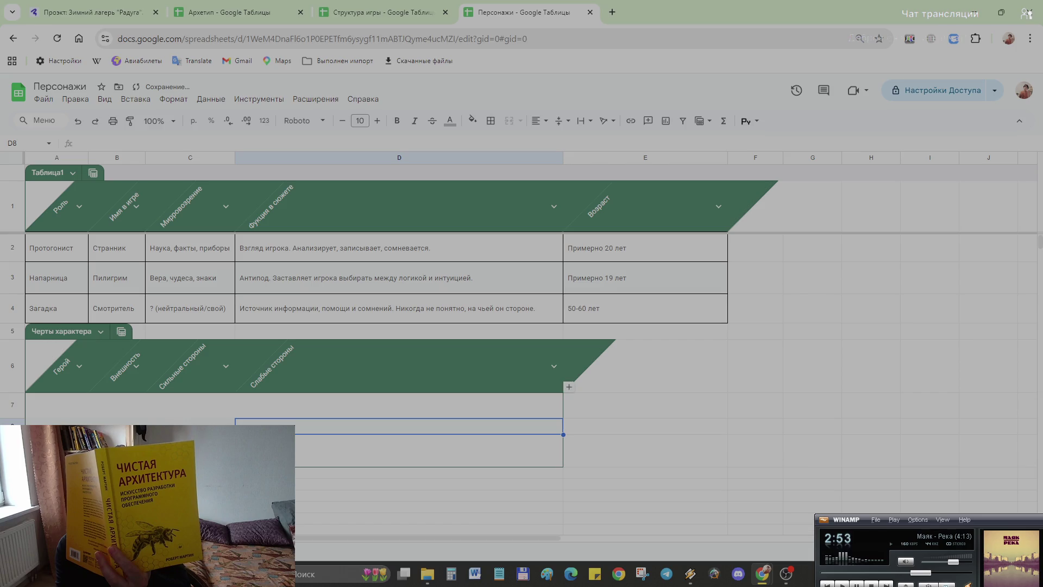
- Widen column C of the traits table
left_click(637, 464)
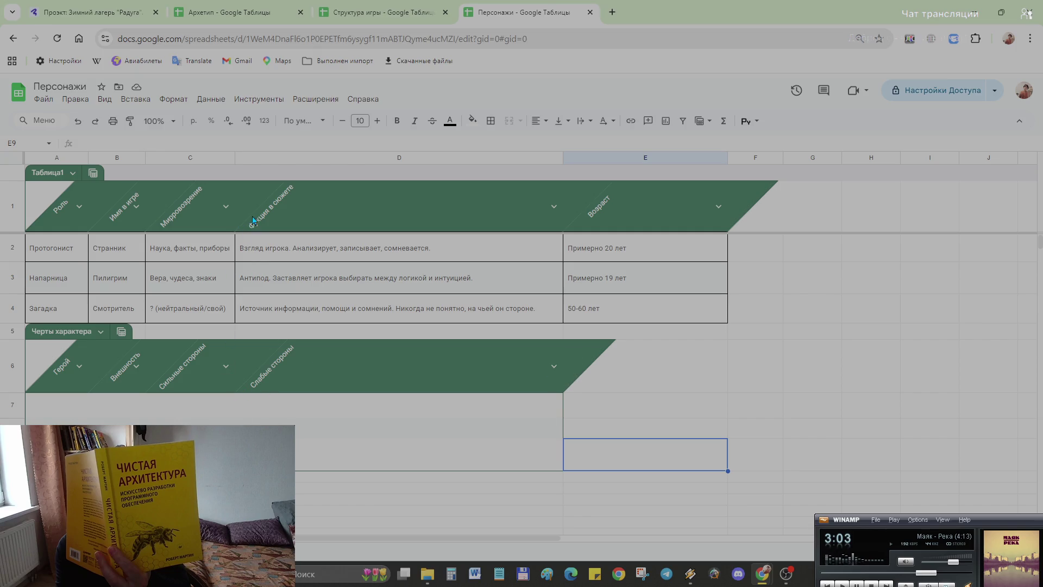
left_click_drag(236, 157, 310, 157)
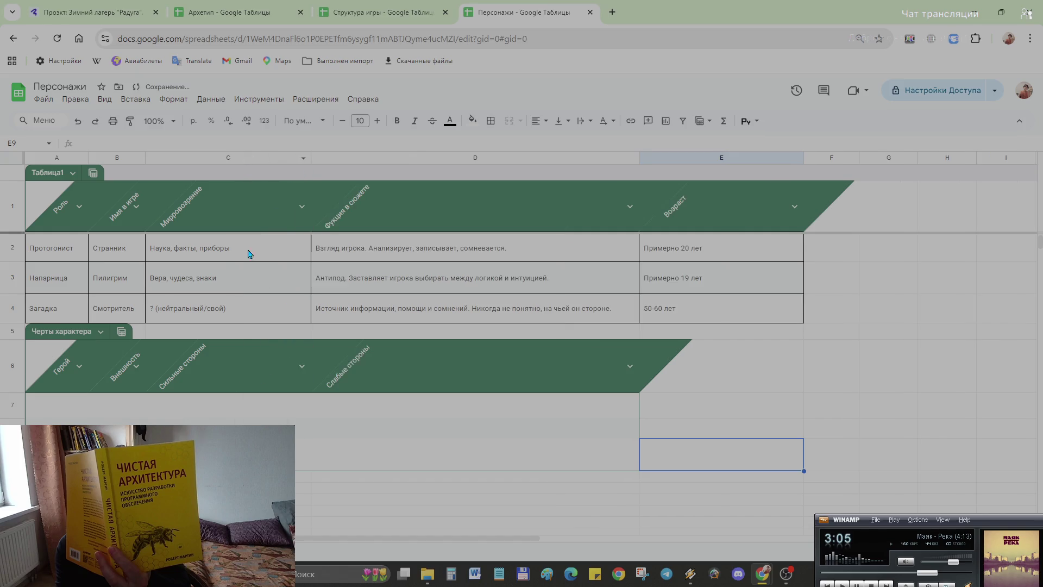
left_click(191, 412)
left_click(27, 407)
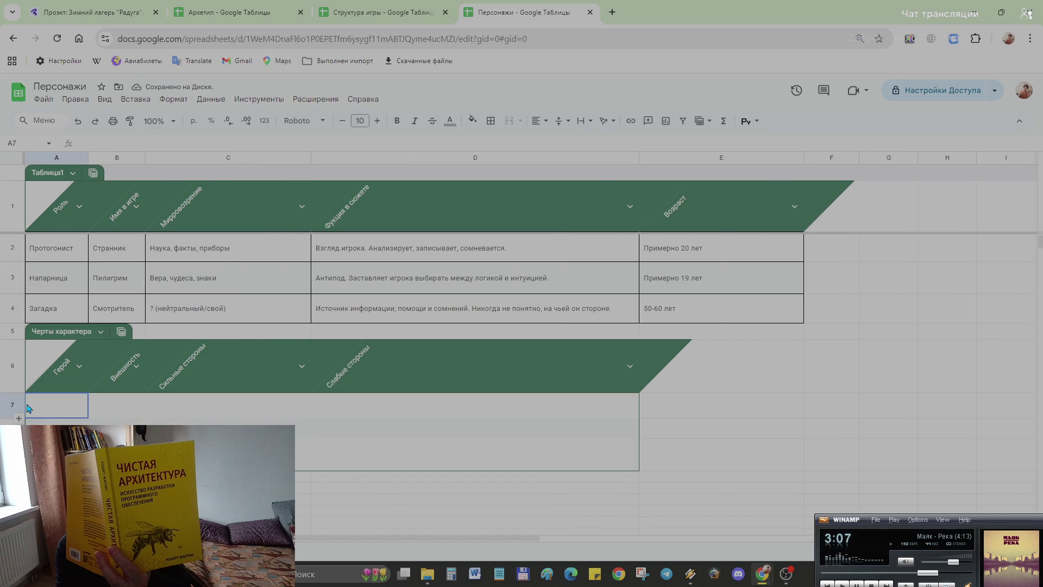
- Apply a vertical alignment to the body cells A7:D9
left_click_drag(622, 463, 41, 409)
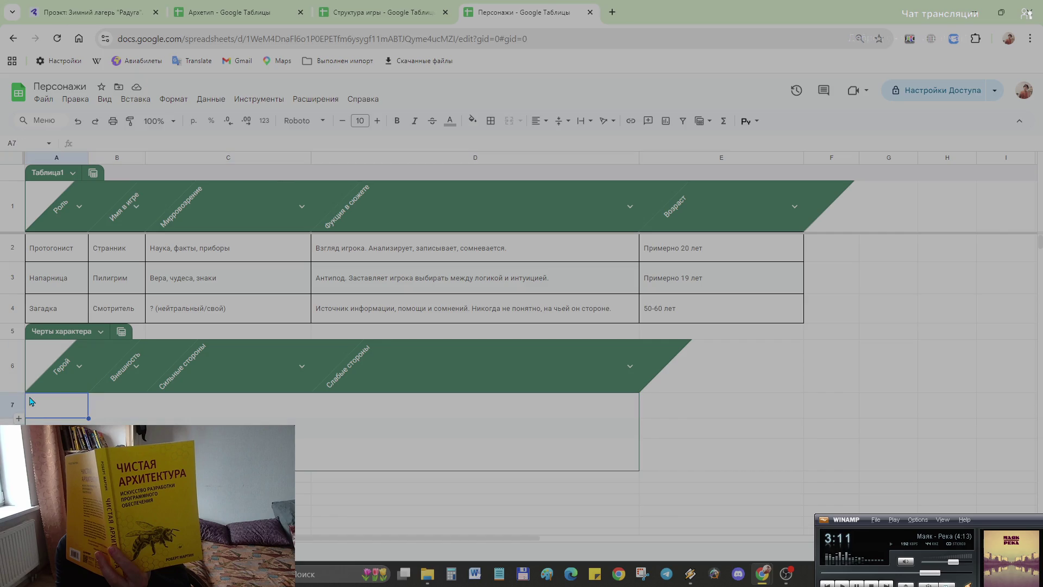
left_click_drag(42, 409, 505, 471)
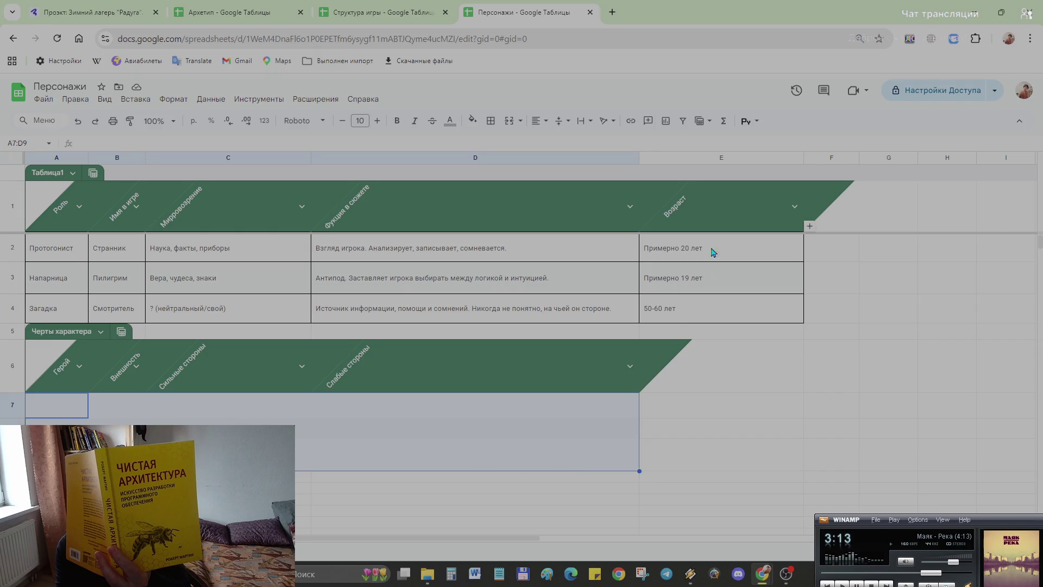
left_click(556, 127)
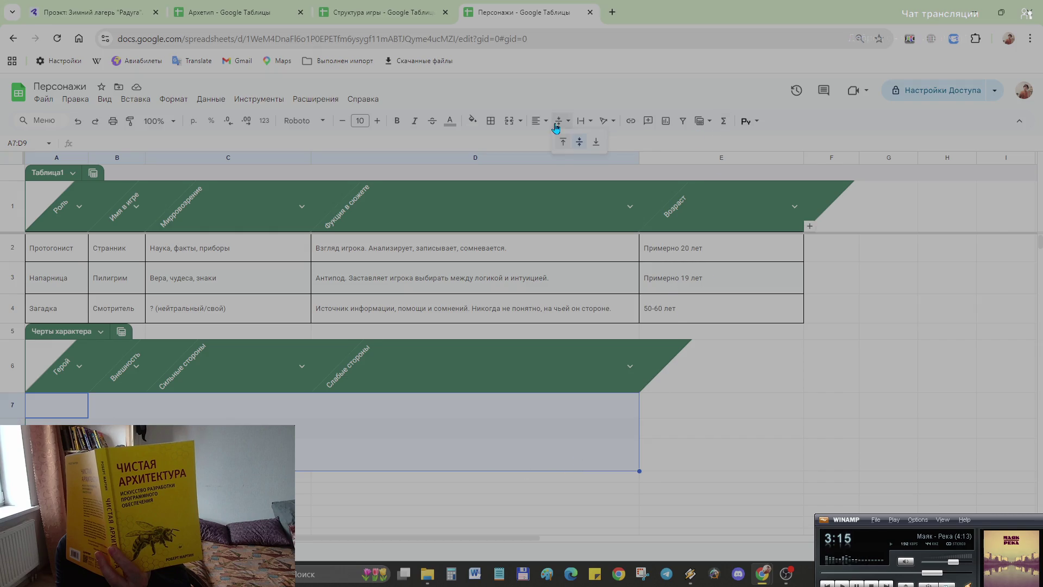
left_click(579, 141)
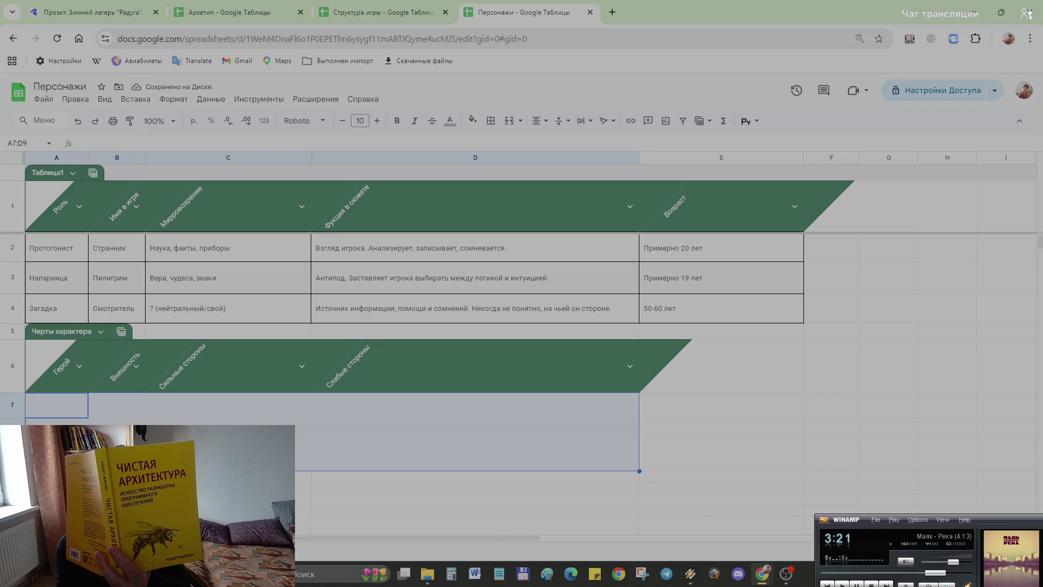
left_click(123, 406)
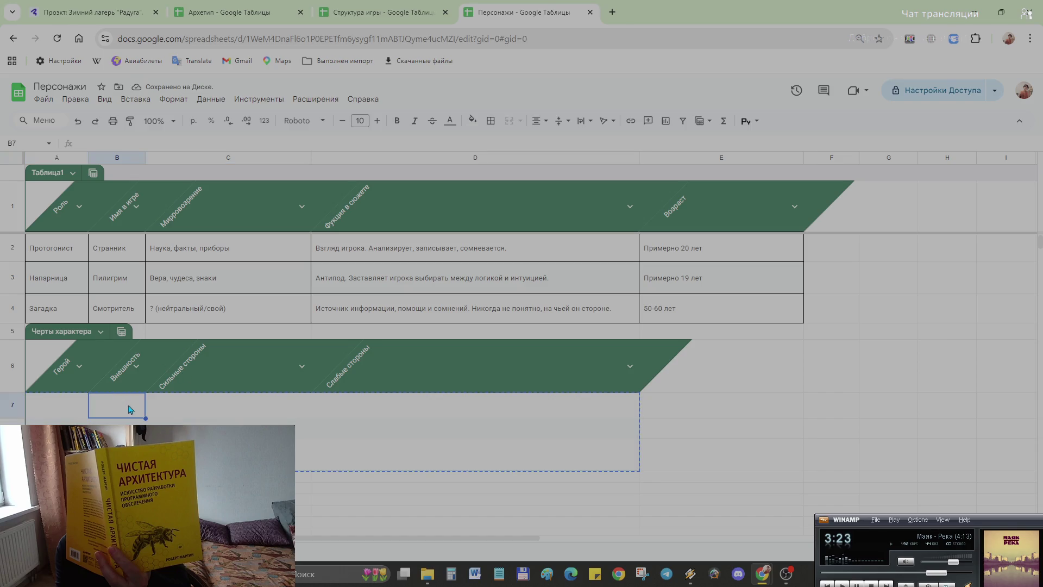
- Widen column B and paste the appearance description into B7, which comes out rotated
double_click(125, 404)
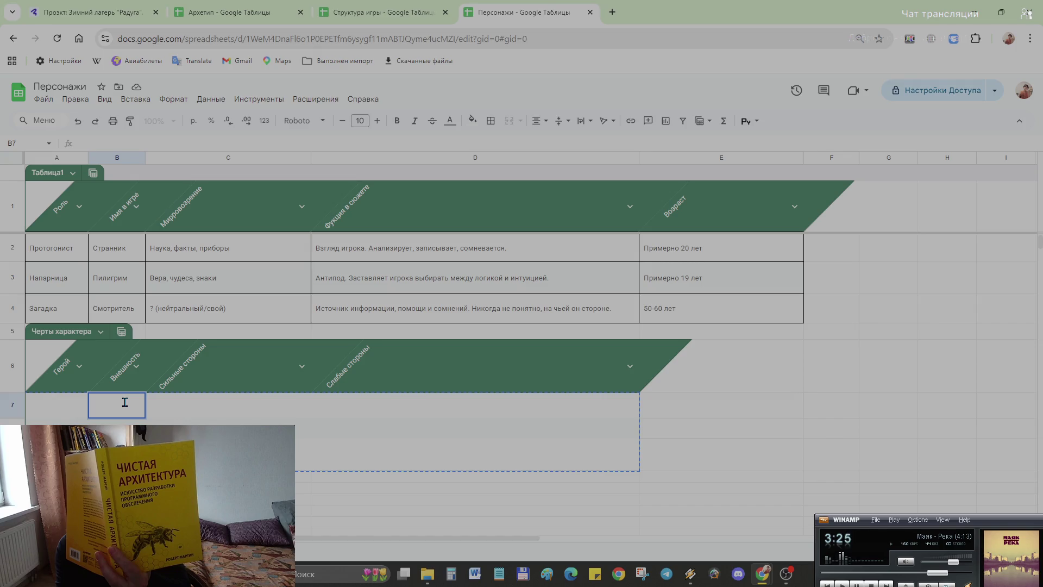
key("Return")
key("Down")
key("Right")
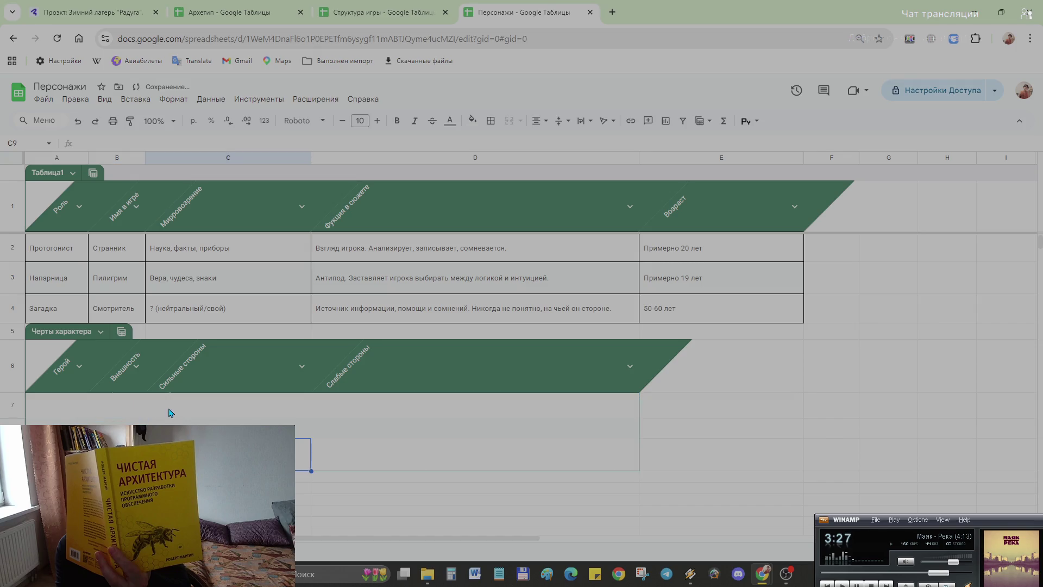
left_click(116, 409)
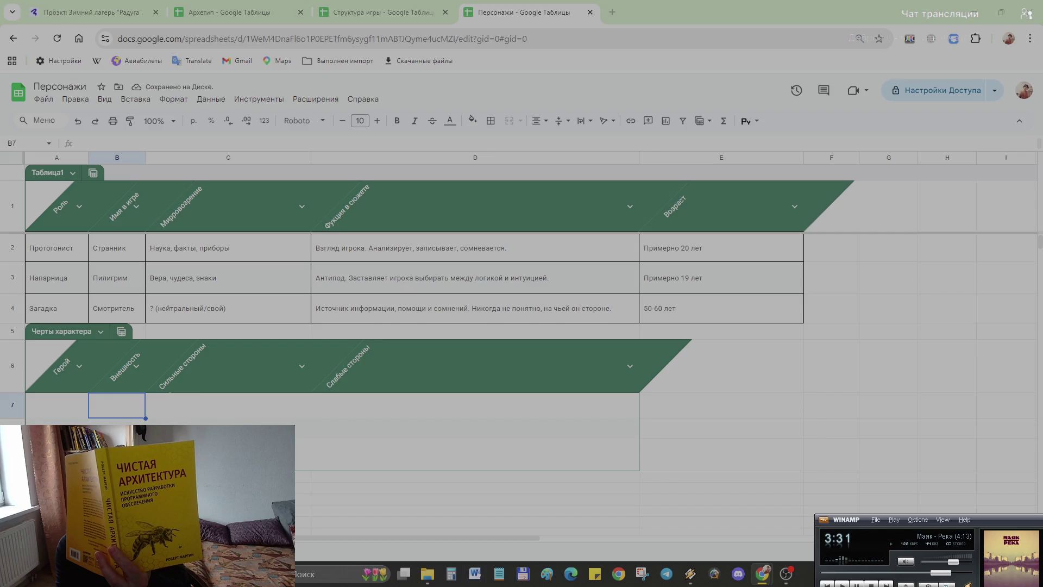
double_click(110, 404)
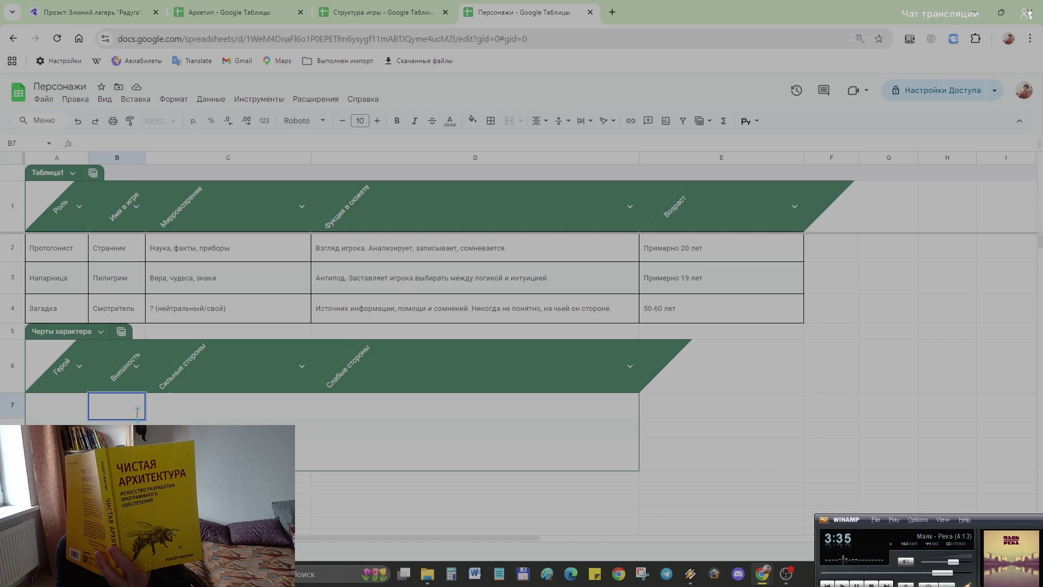
double_click(127, 408)
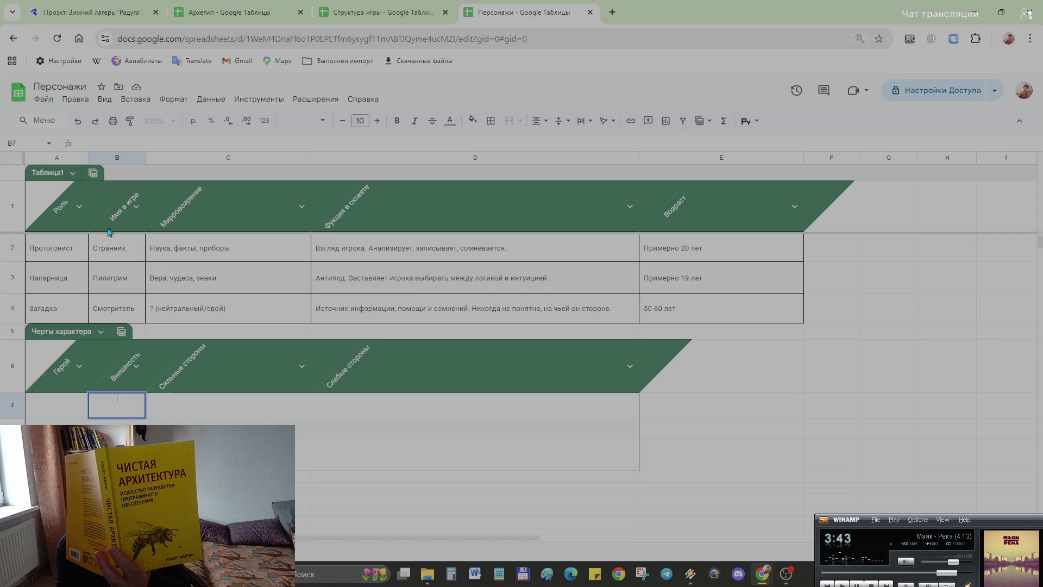
left_click_drag(145, 159, 185, 169)
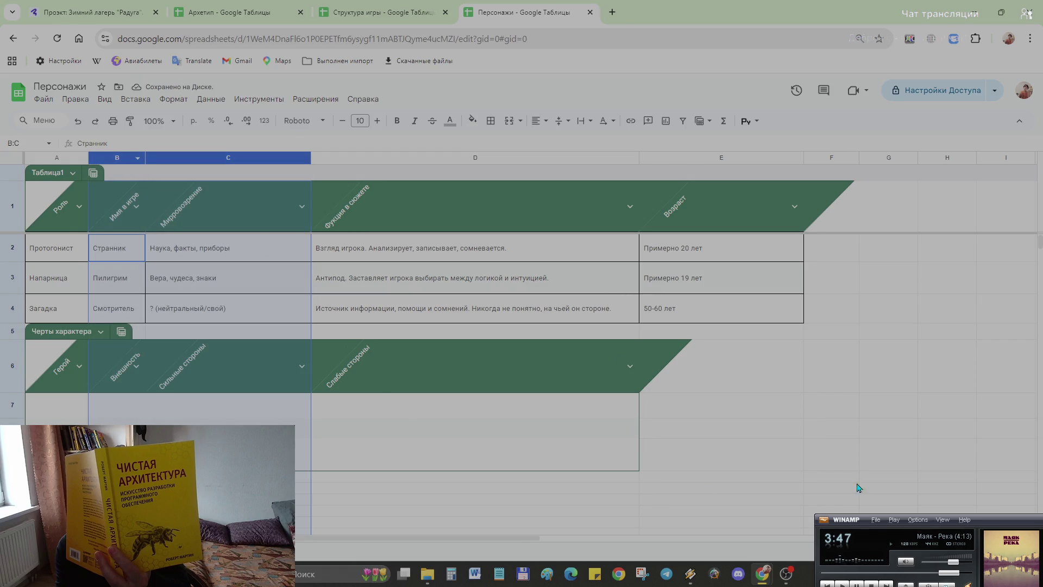
left_click(854, 461)
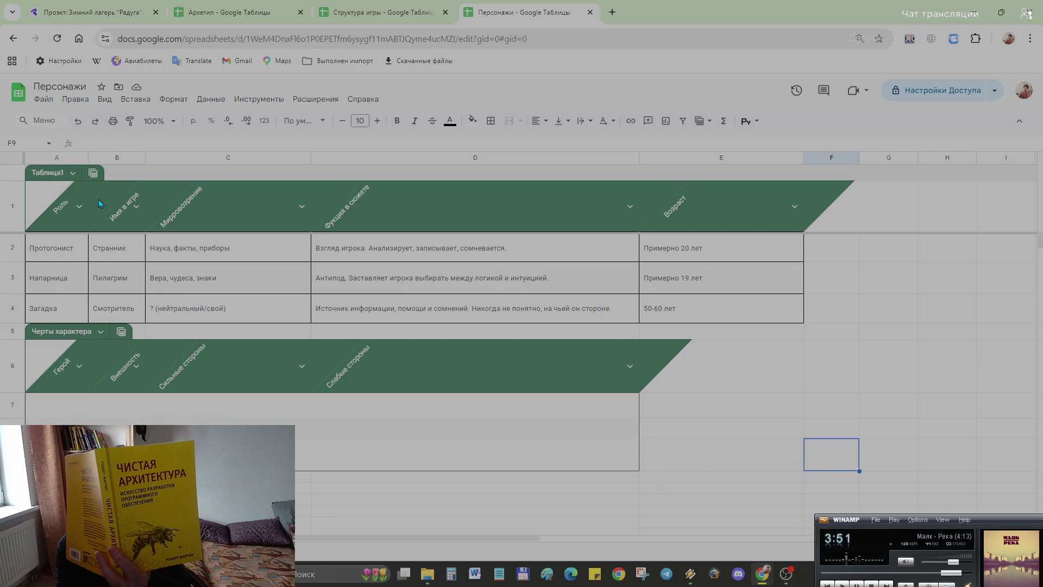
left_click_drag(145, 158, 203, 157)
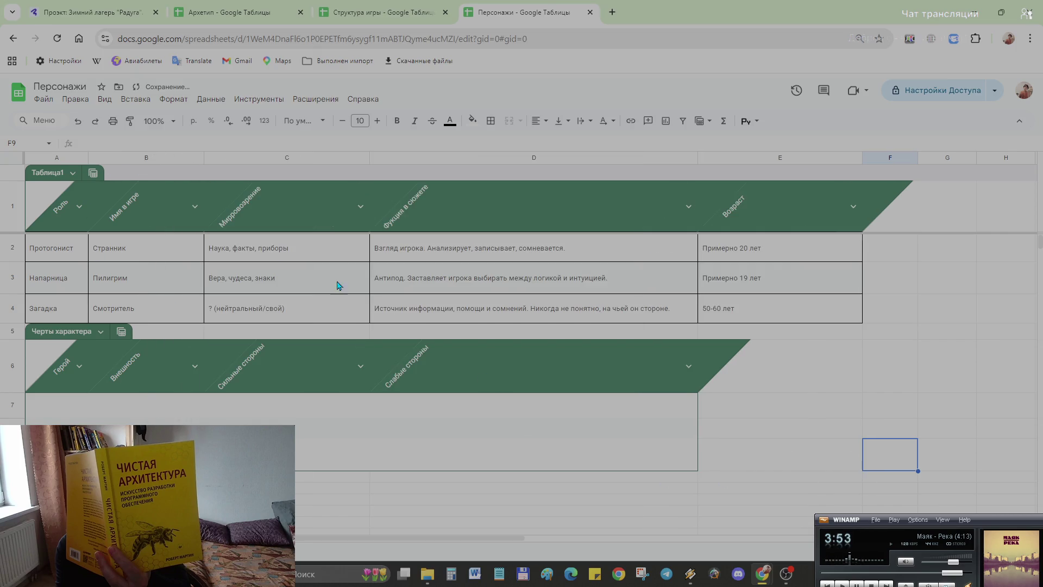
left_click(192, 414)
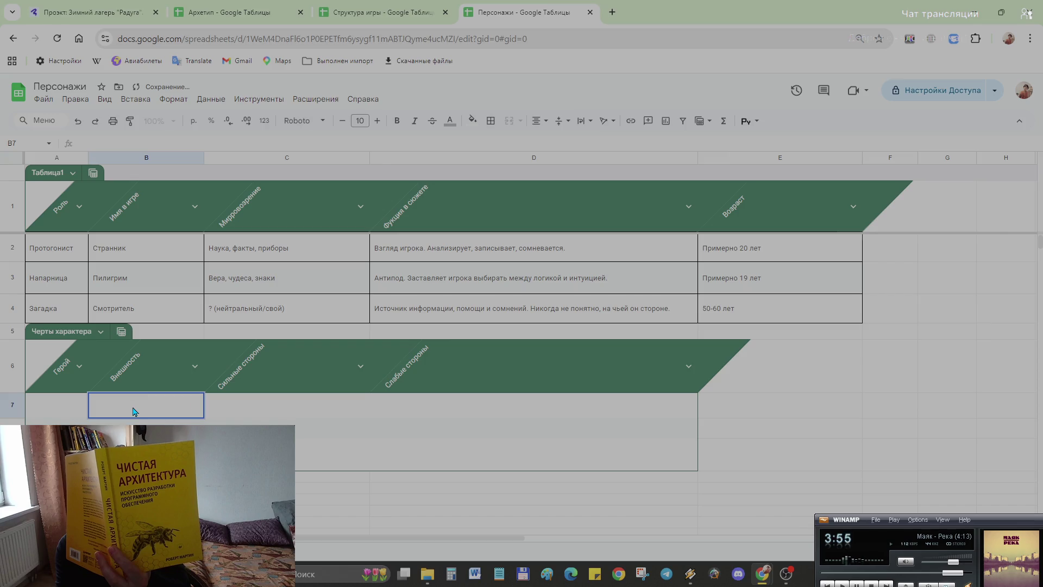
type("Худой, сутулый, в очках (стёкла треснуты — упал по дороге в лагерь). Огромный серый пуховик, который носил ещё его отец. На шее — наушники, но они сломаны, так что просто висят для уюта.")
- Undo the rotated paste and remove text rotation from the body cells A7:D9
left_click(863, 460)
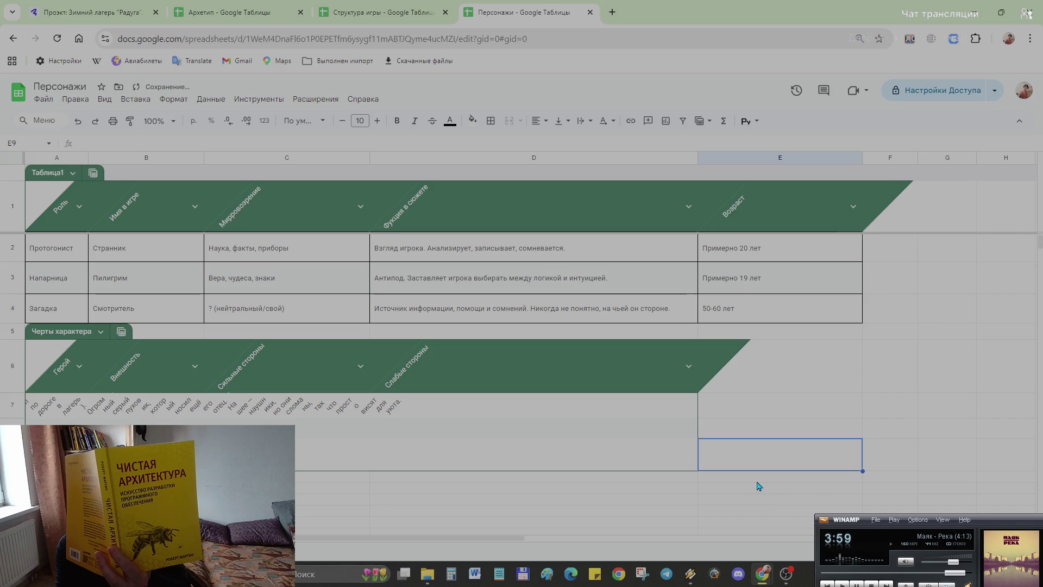
key("ctrl+c")
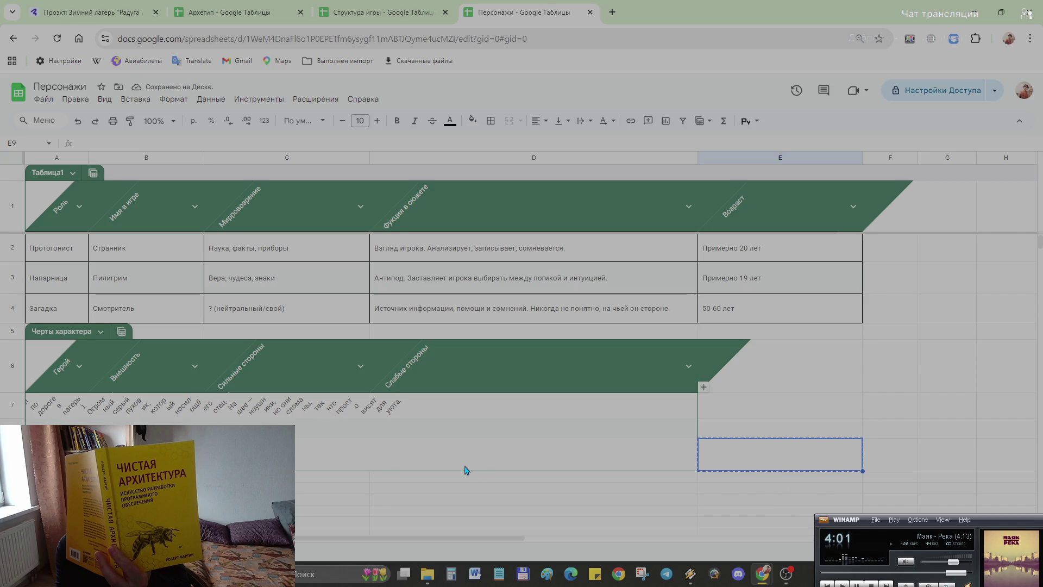
key("ctrl+z")
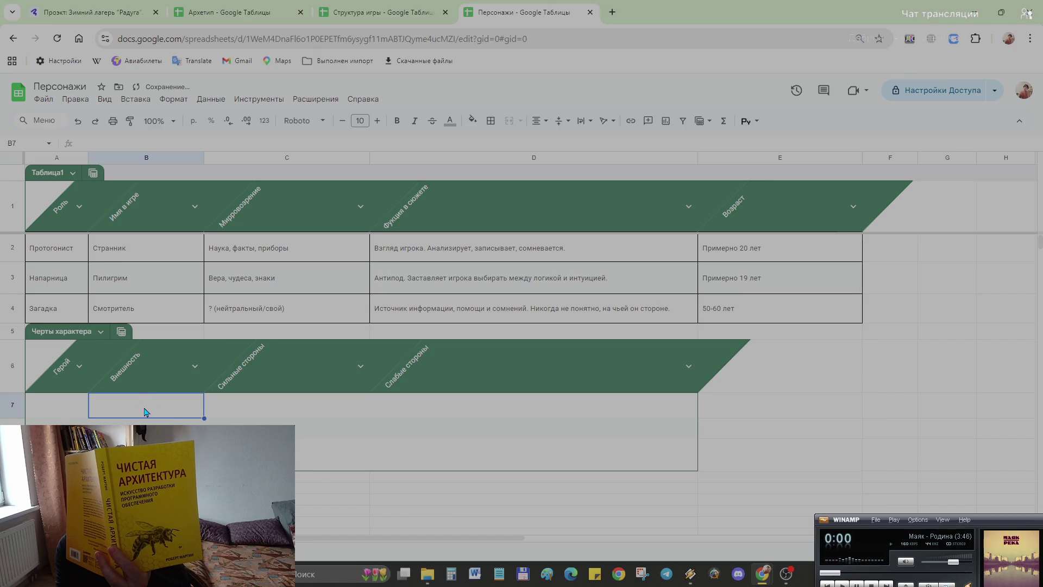
left_click(622, 449)
left_click_drag(623, 448, 43, 421)
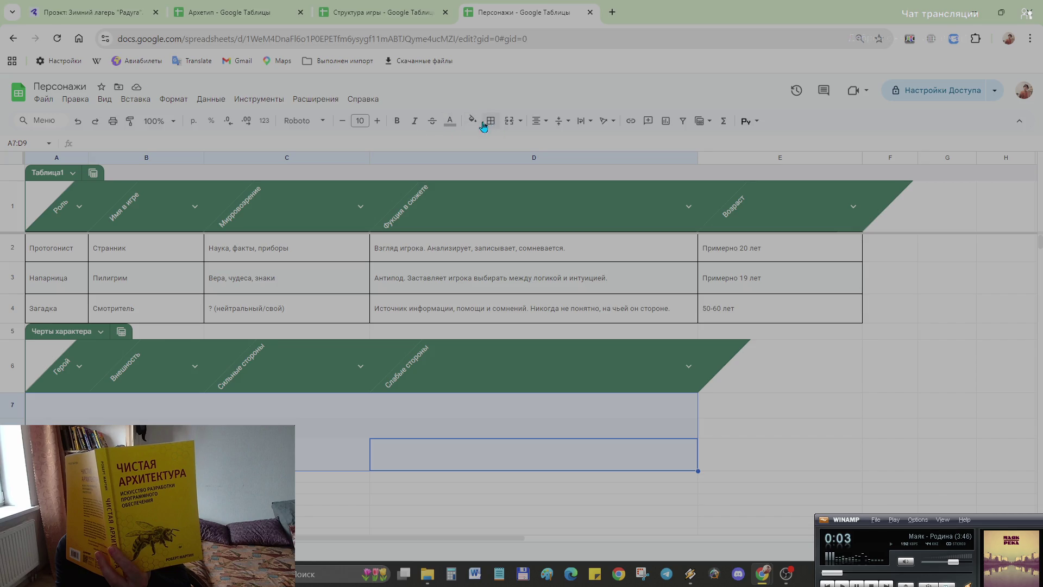
left_click(606, 121)
left_click(608, 143)
left_click(559, 124)
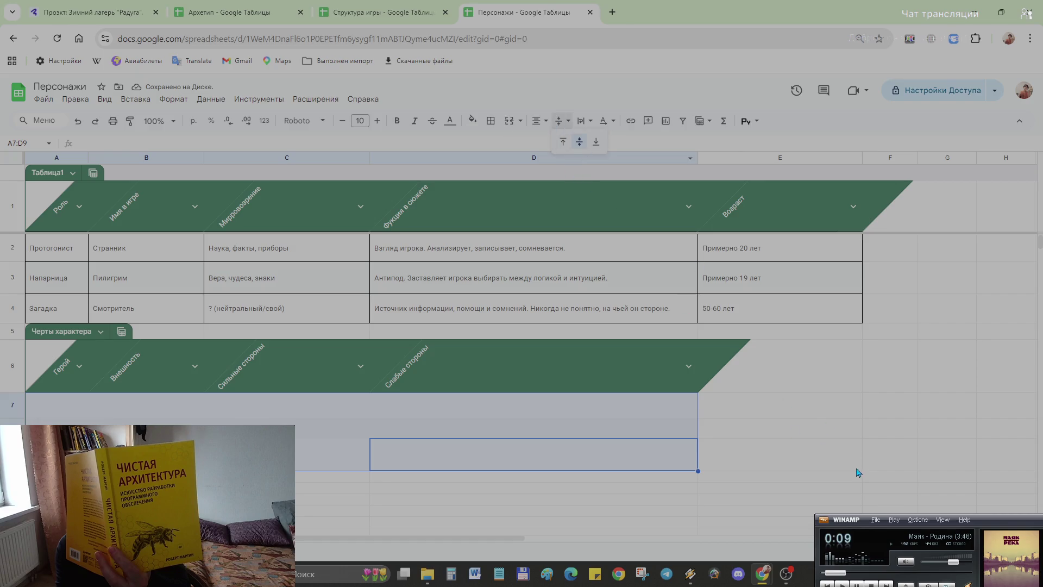
- Paste Странник's appearance description cleanly into B7
left_click(782, 426)
left_click(131, 410)
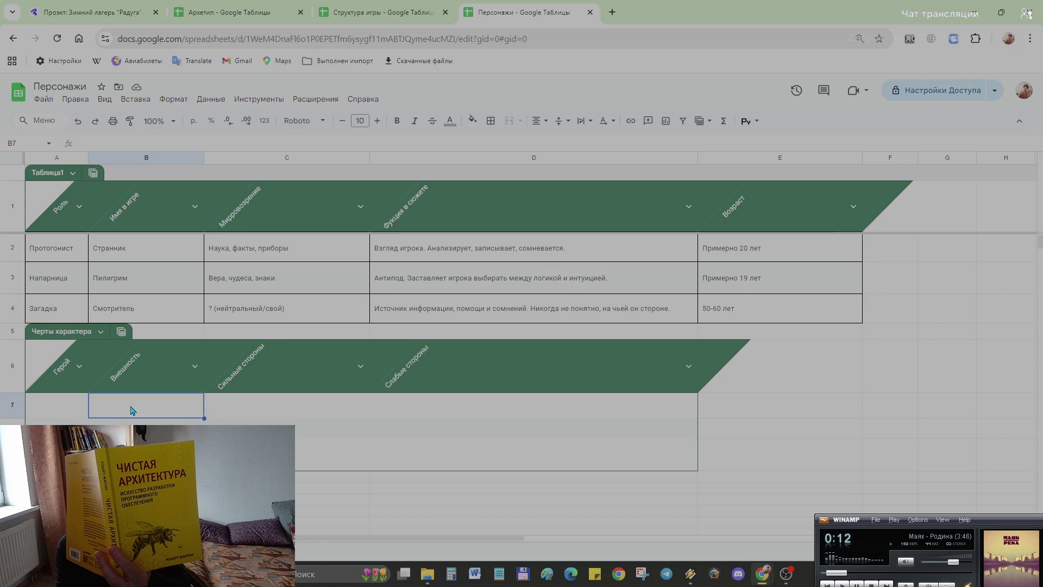
double_click(125, 408)
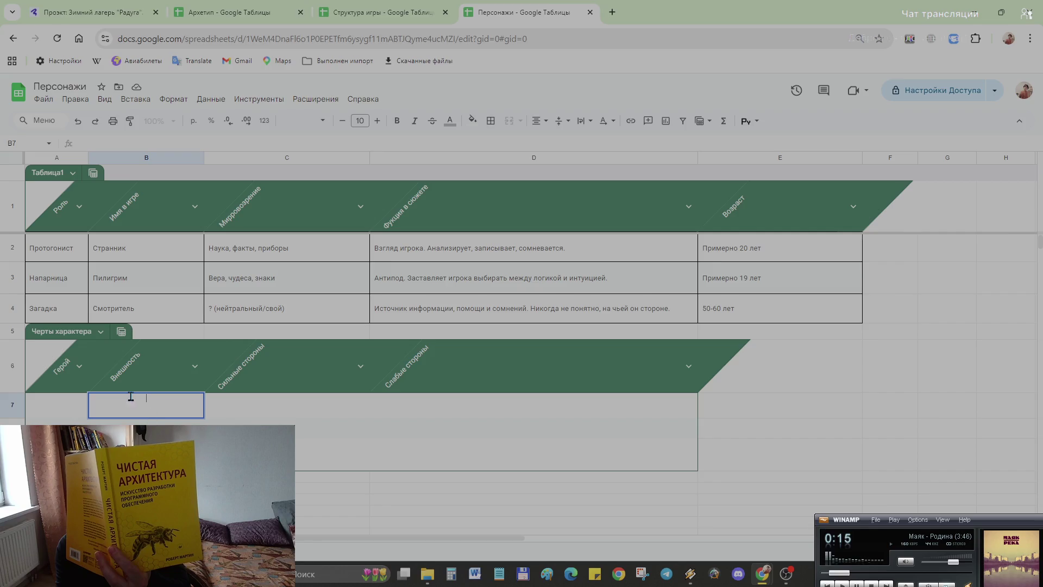
key("alt+Return")
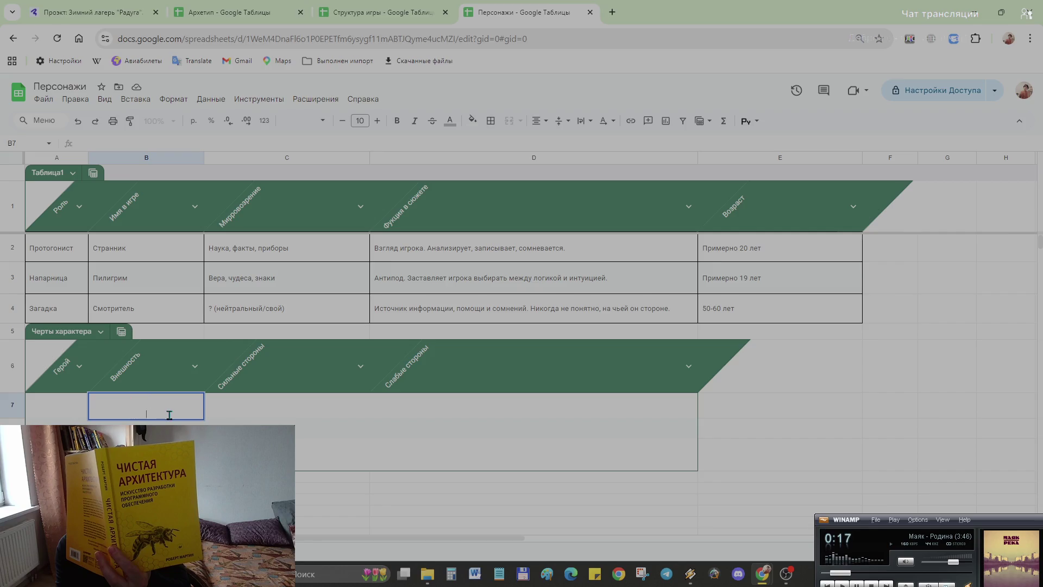
key("BackSpace")
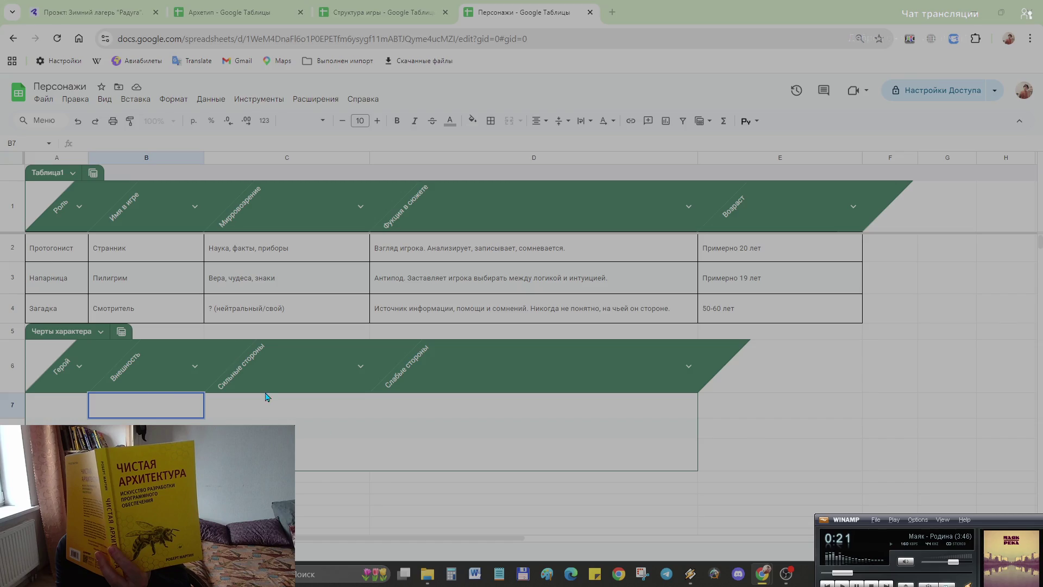
key("ctrl+v")
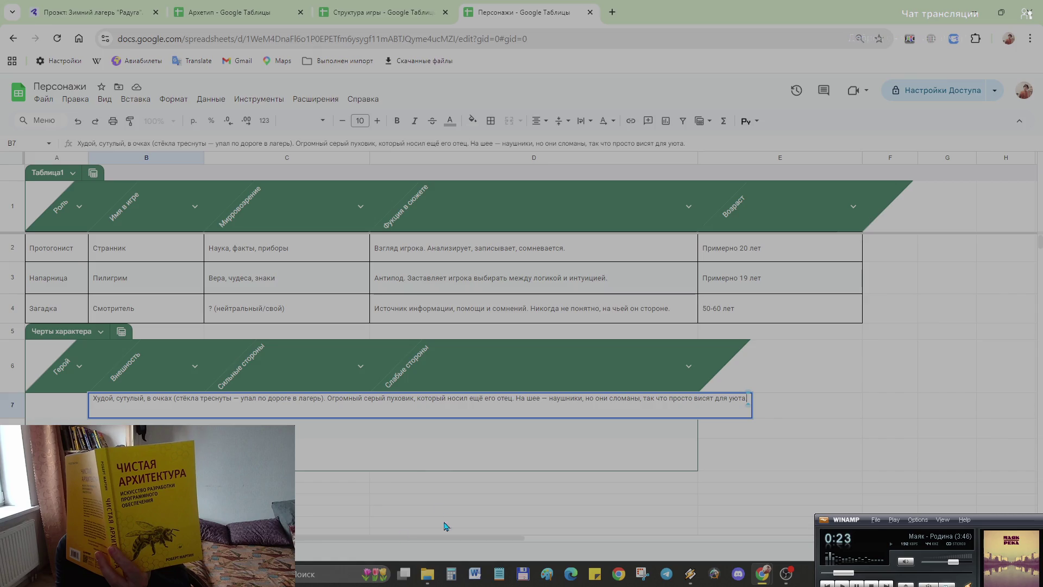
left_click(571, 461)
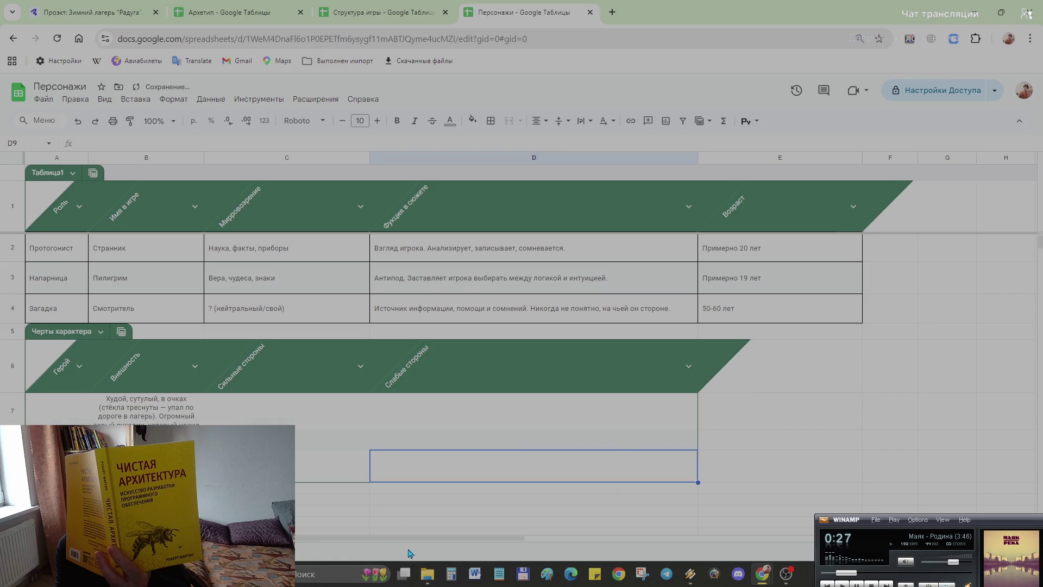
- Enter the hero names Странник in A7 and Пилигрим in A8
left_click(49, 409)
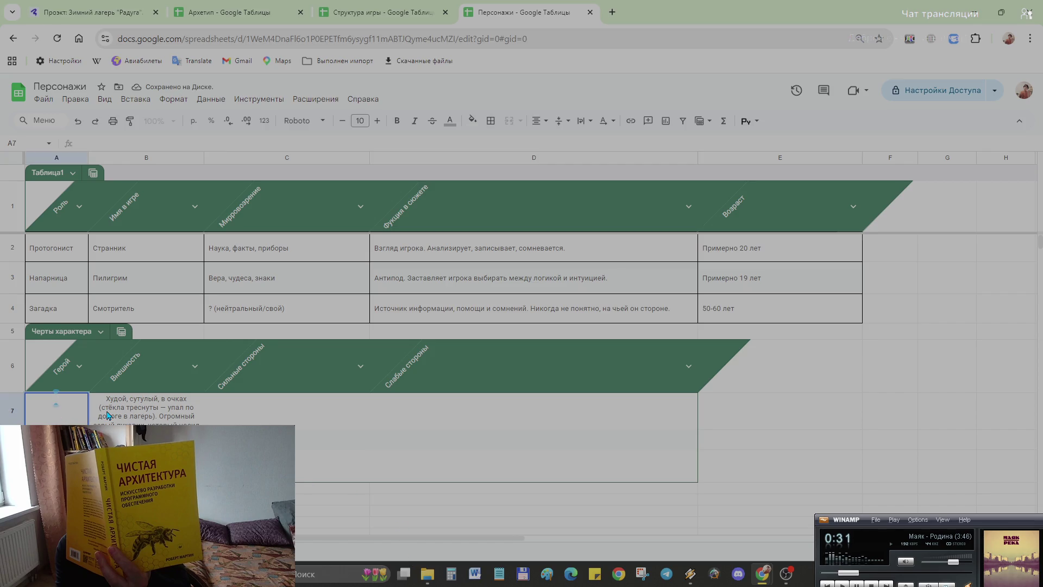
type("Странни")
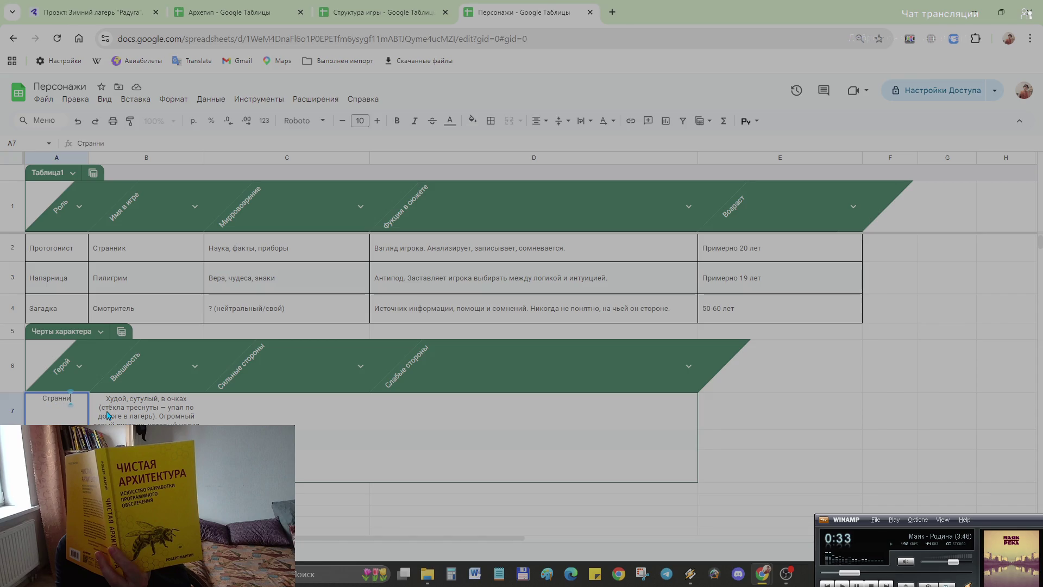
type("к")
key("Return")
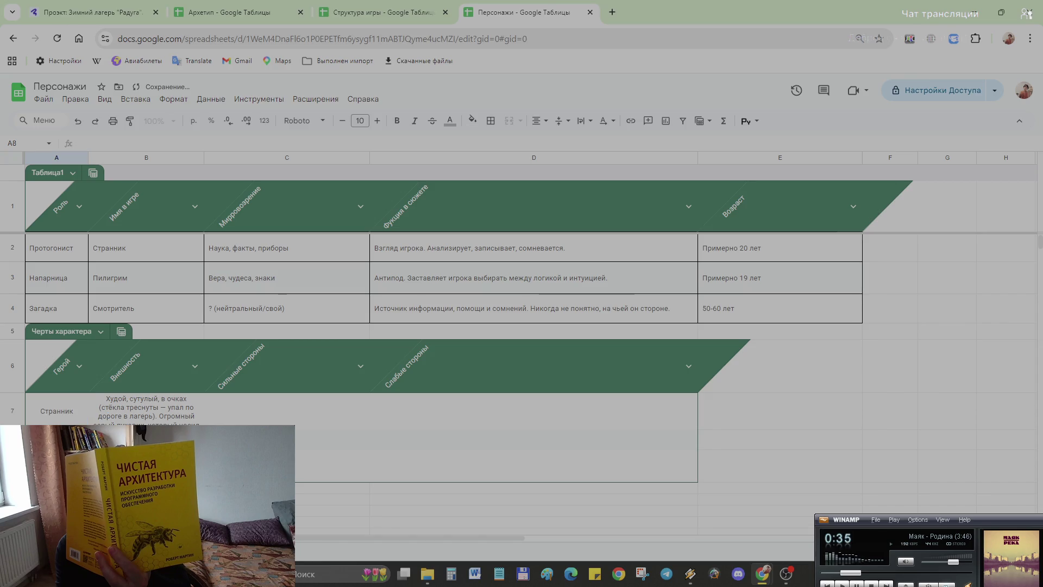
type("Пили")
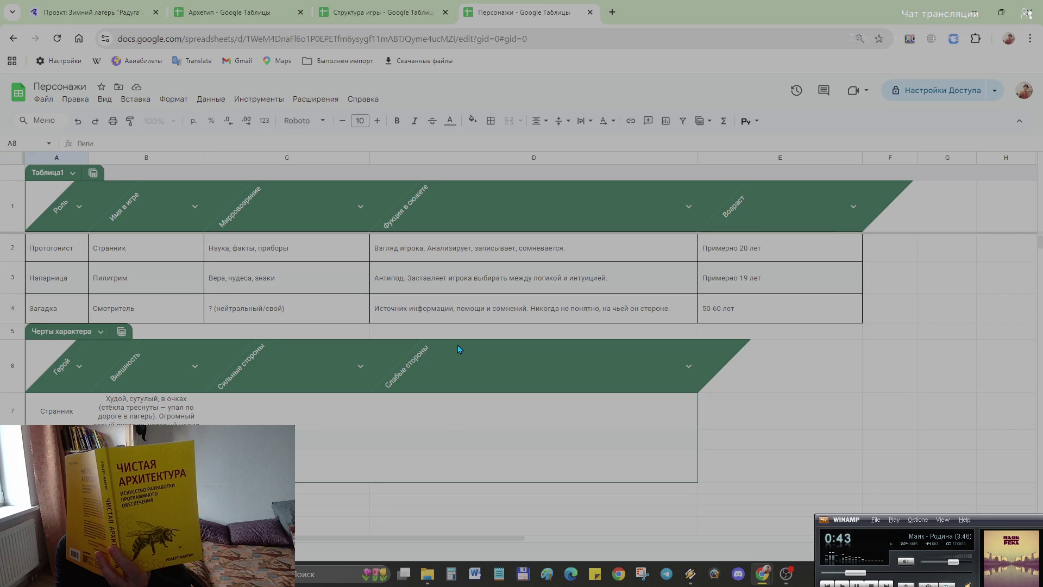
type("грим")
key("Tab")
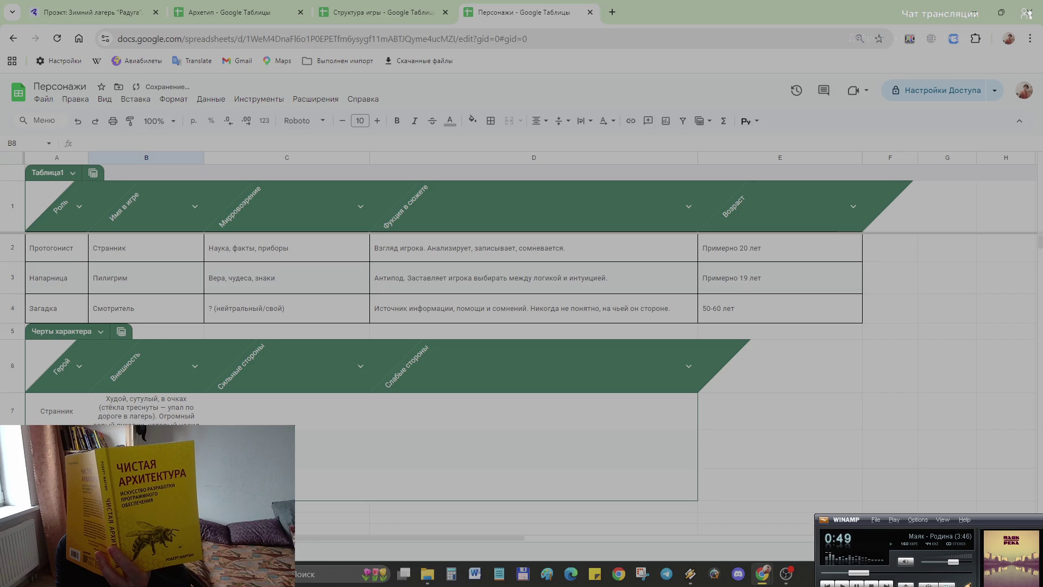
left_click(256, 422)
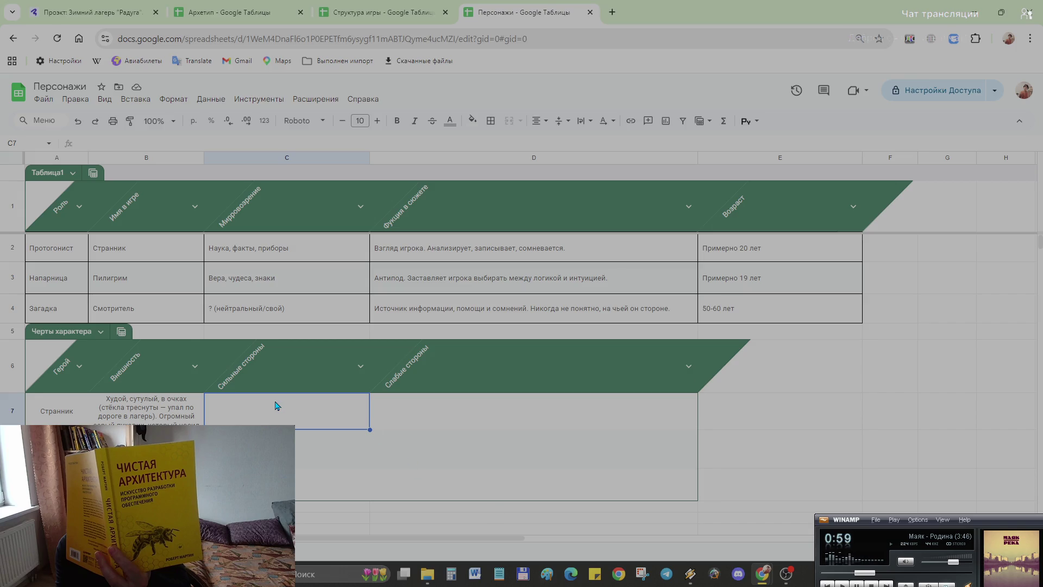
- Paste Странник's strengths description into C7
double_click(242, 412)
key("ctrl+v")
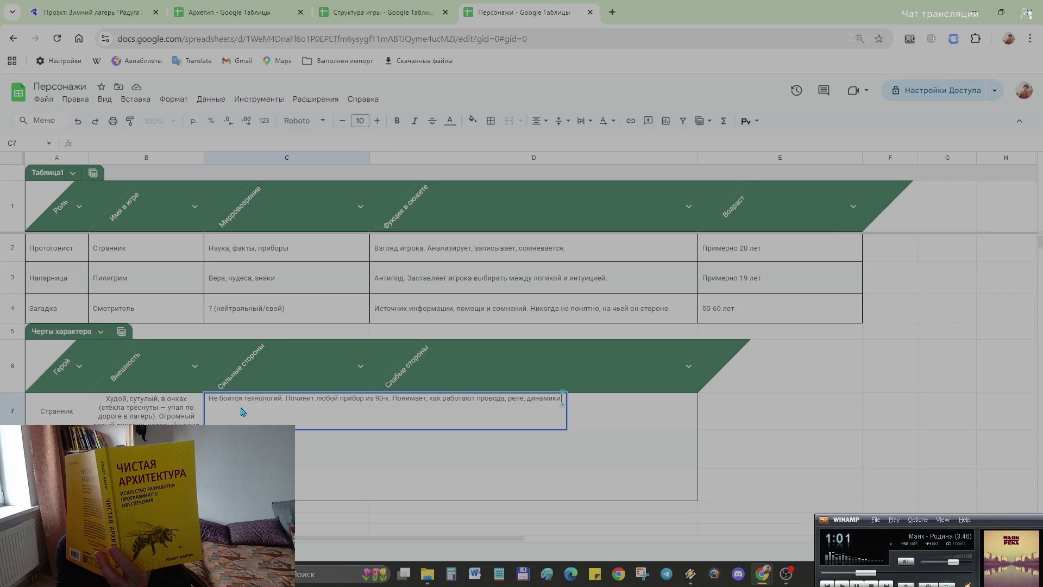
left_click(384, 498)
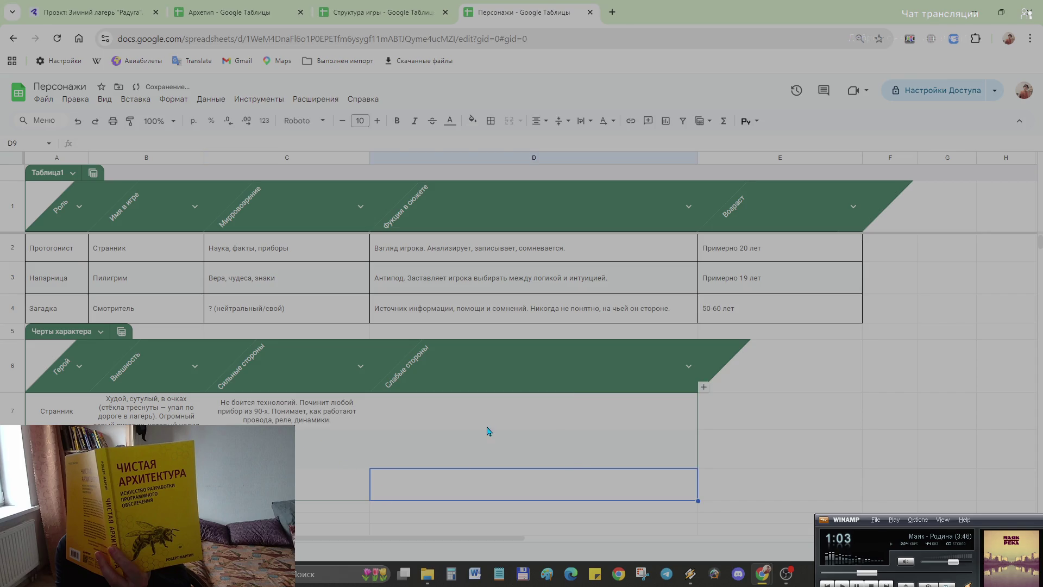
left_click(430, 422)
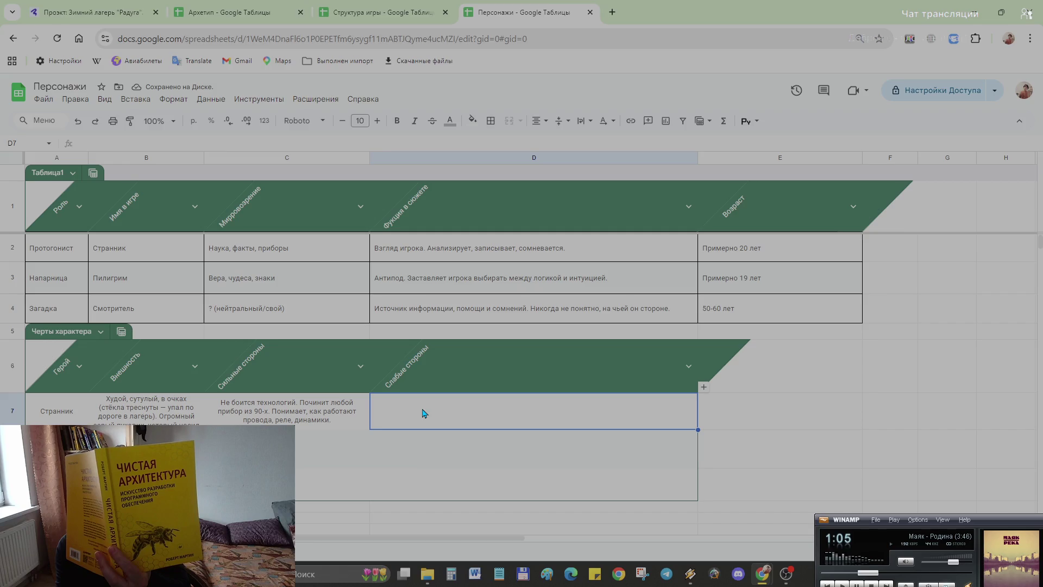
key("Return")
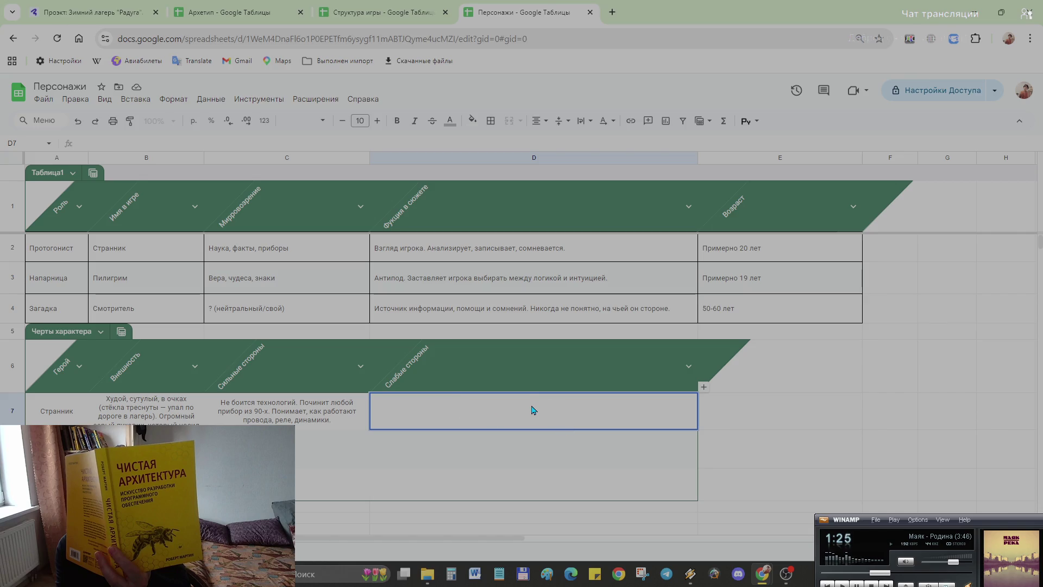
- Paste Странник's weaknesses description into D7
left_click(789, 483)
double_click(444, 423)
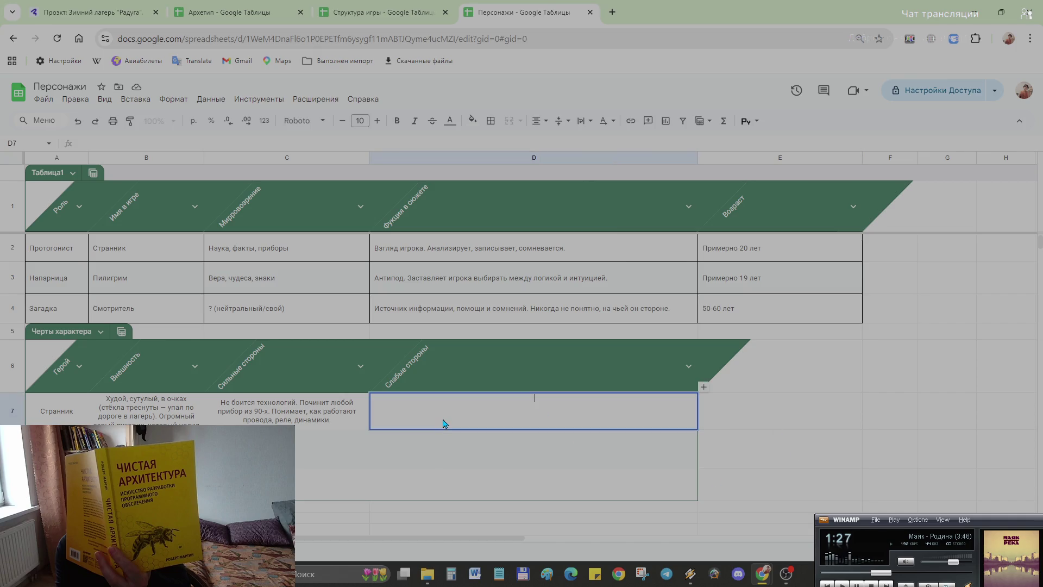
type("Не умеет читать людей. Не понимает сарказм, эмоции, намёки. Для него мир — это набор данных, а люди — самые ненадёжные сенсоры.")
left_click(822, 464)
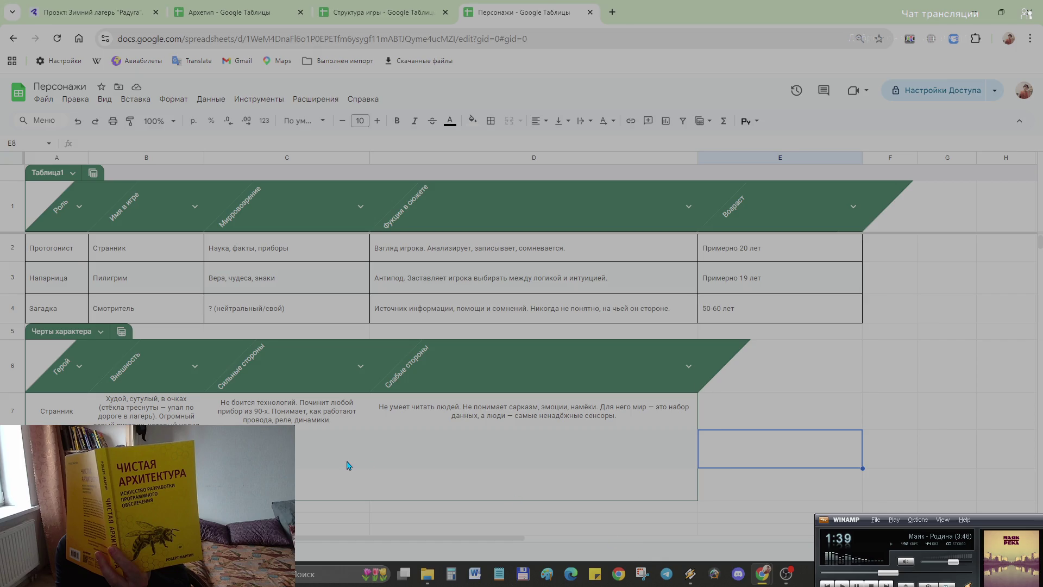
scroll(244, 424, "down", 2)
left_click(131, 385)
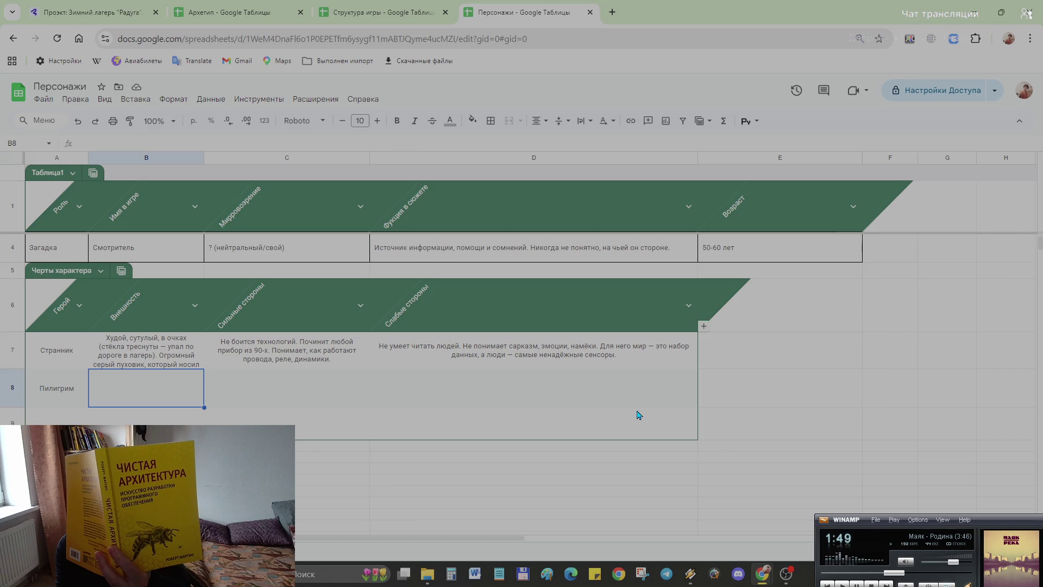
scroll(638, 414, "up", 1)
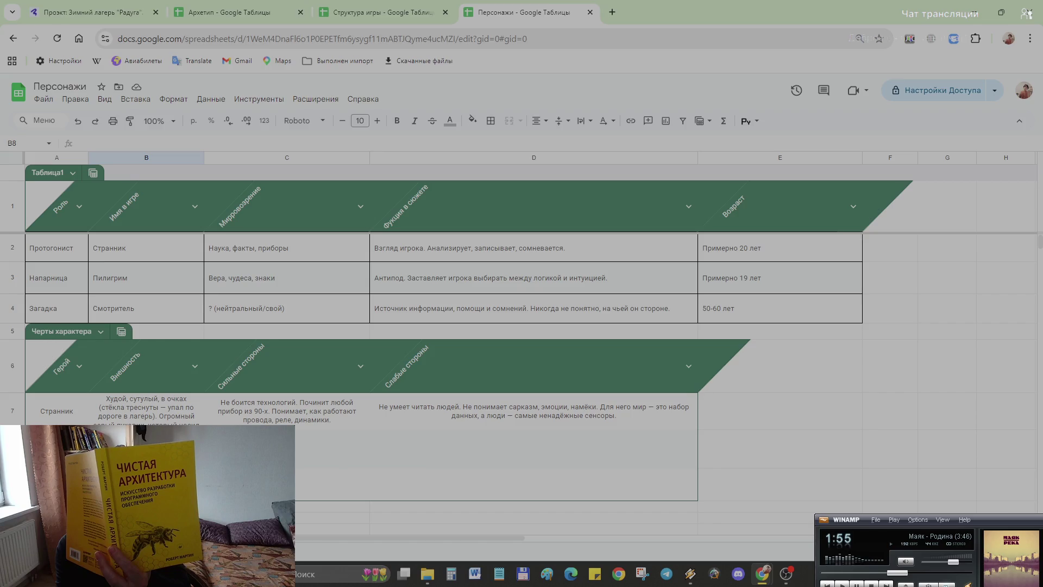
left_click(57, 458)
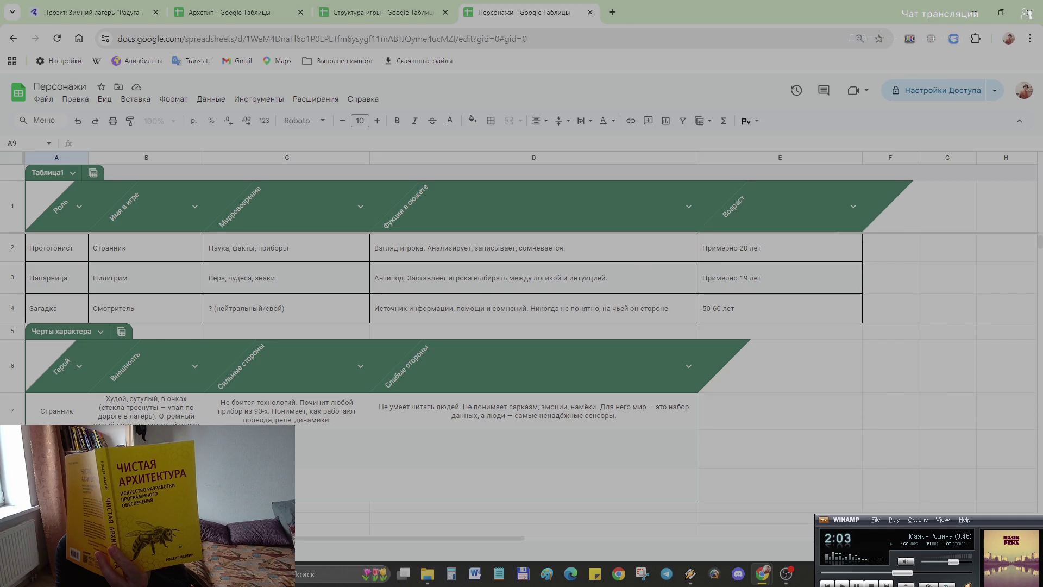
- Rename the Герой header to Персонаж and enter Смотритель as the third hero in A9
double_click(59, 374)
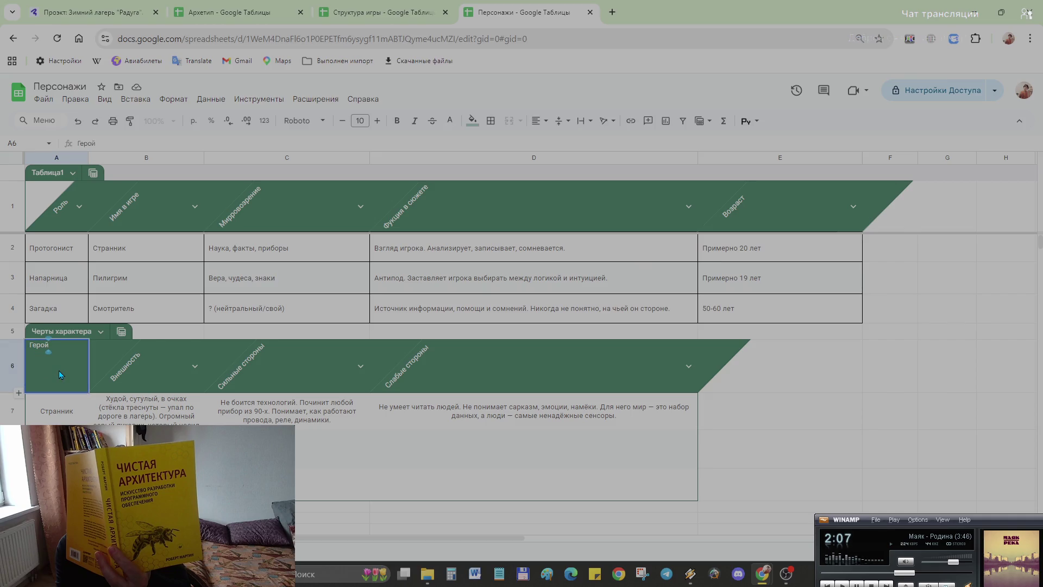
key("BackSpace")
key("BackSpace")
type("рсонаж")
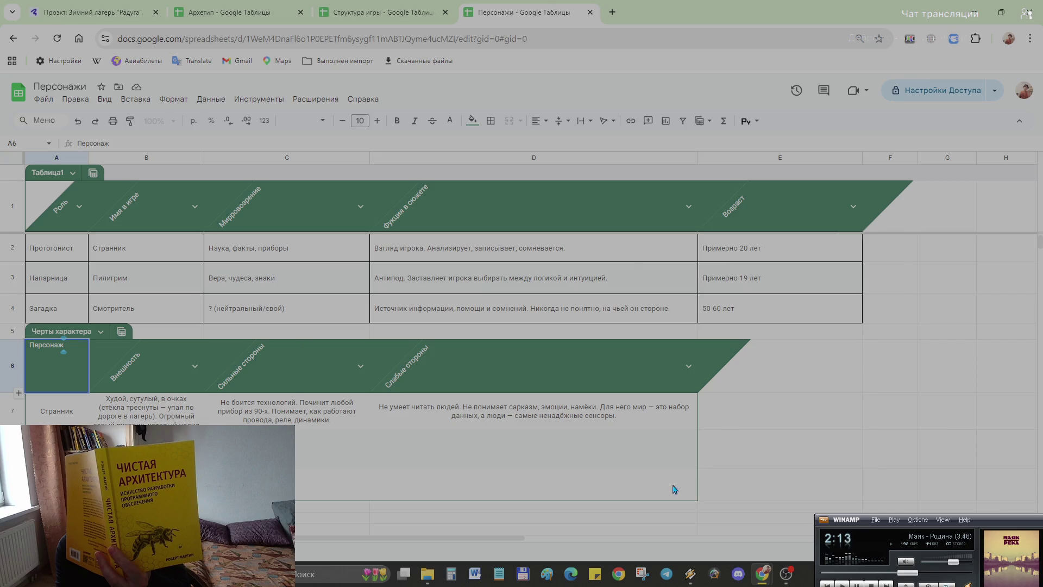
left_click(810, 478)
key("Home")
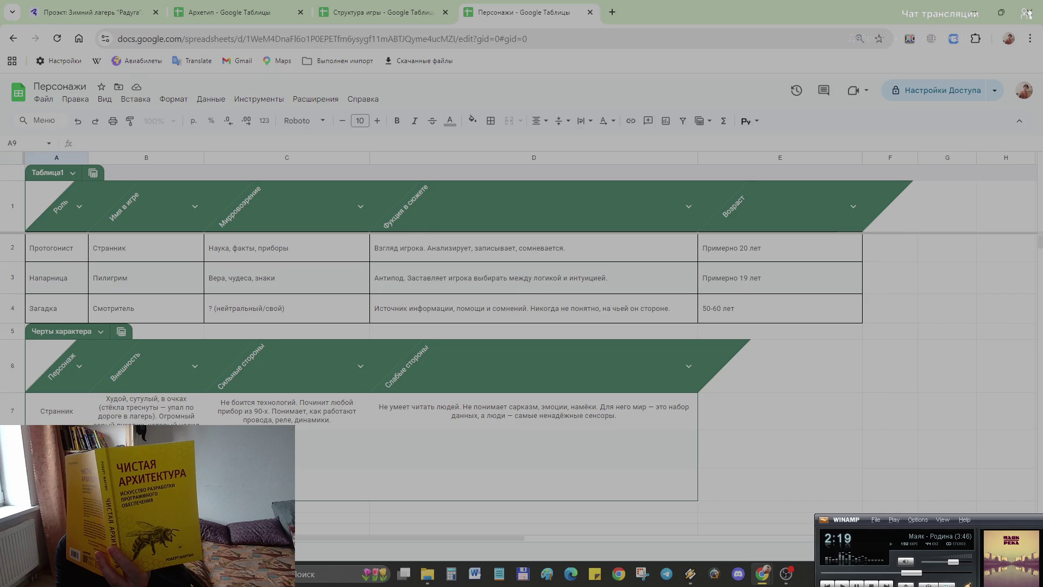
type("См")
type("ль")
left_click(853, 422)
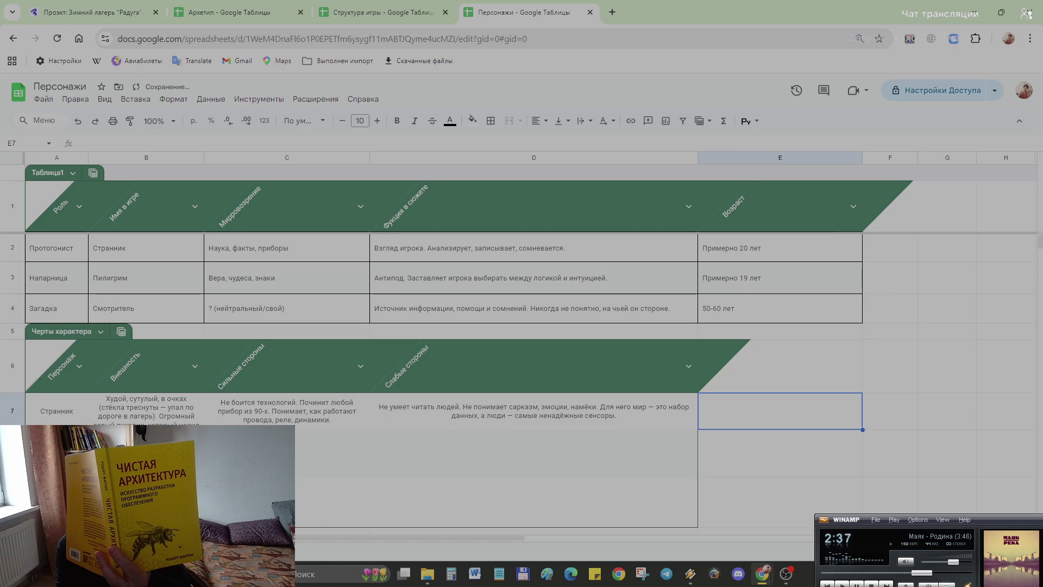
scroll(521, 343, "down", 3)
left_click_drag(12, 405, 11, 414)
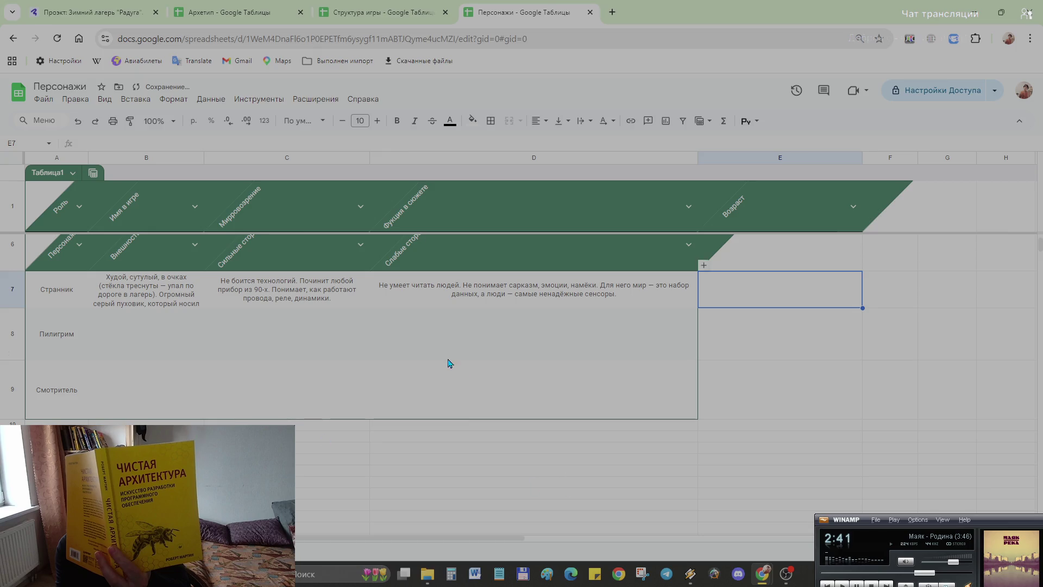
scroll(485, 429, "up", 3)
scroll(813, 390, "down", 1)
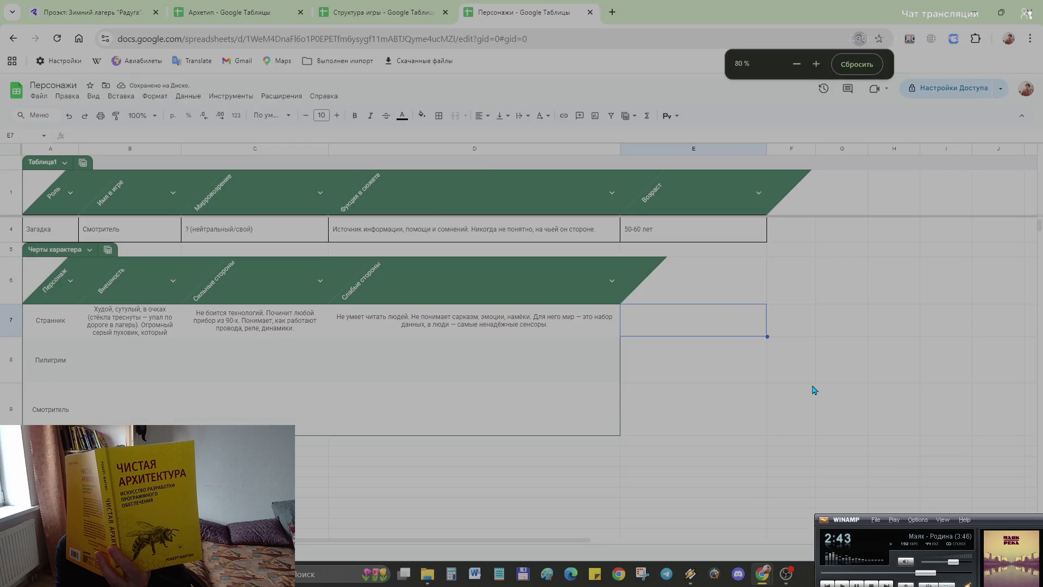
scroll(812, 390, "up", 1)
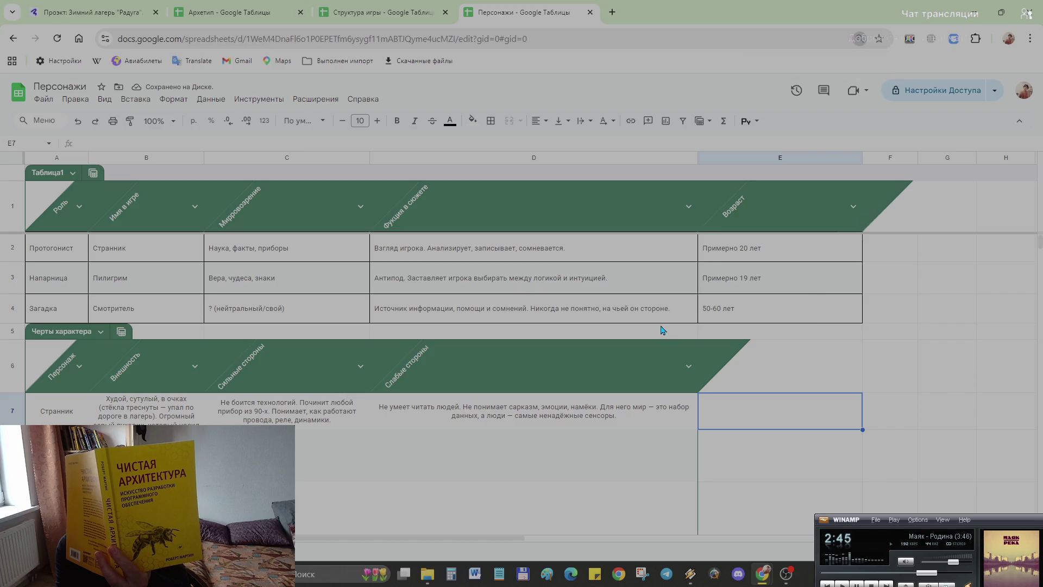
scroll(325, 365, "down", 3)
scroll(324, 365, "up", 3)
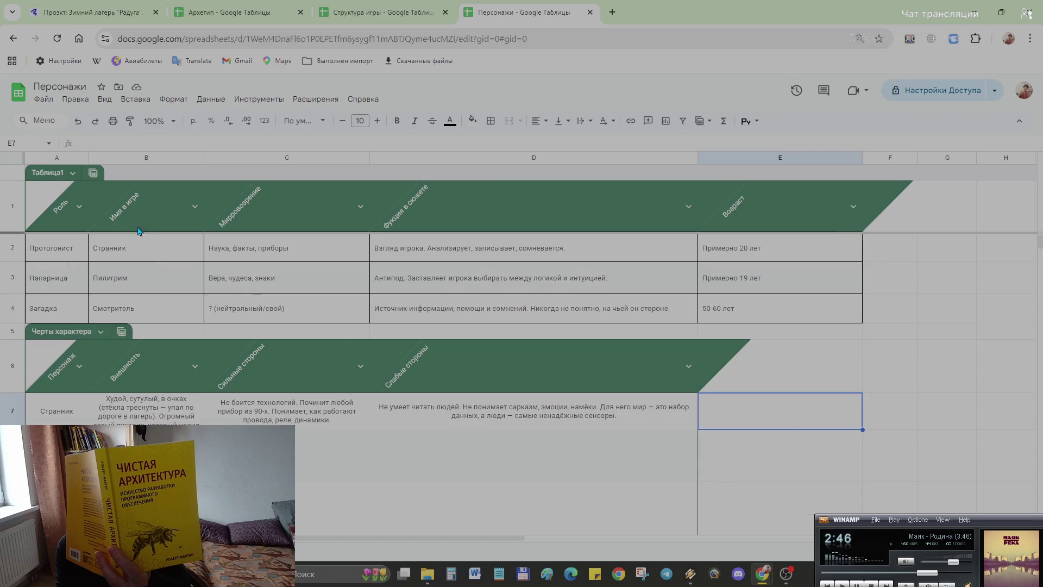
left_click(122, 333)
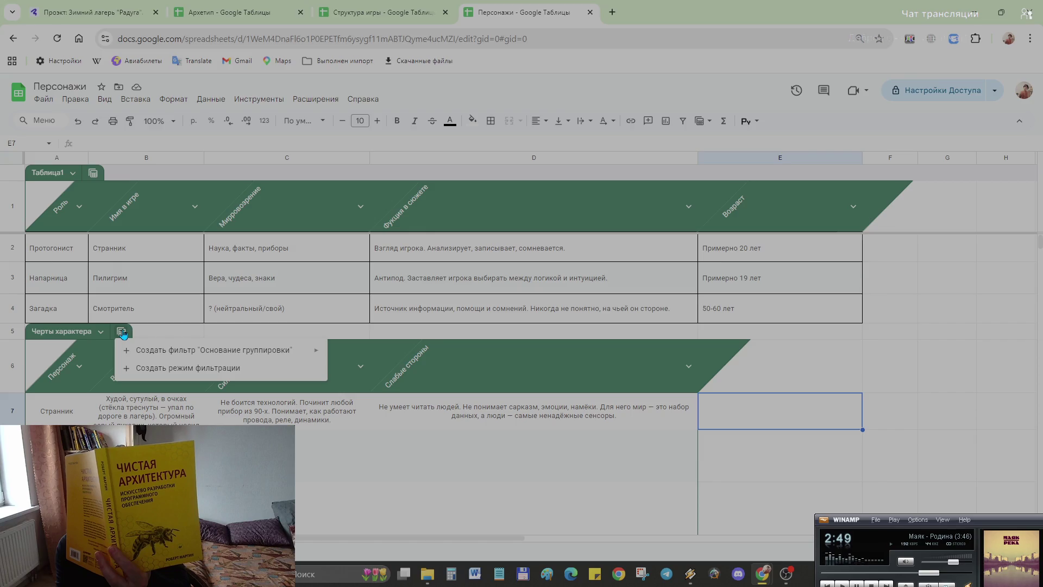
left_click(906, 497)
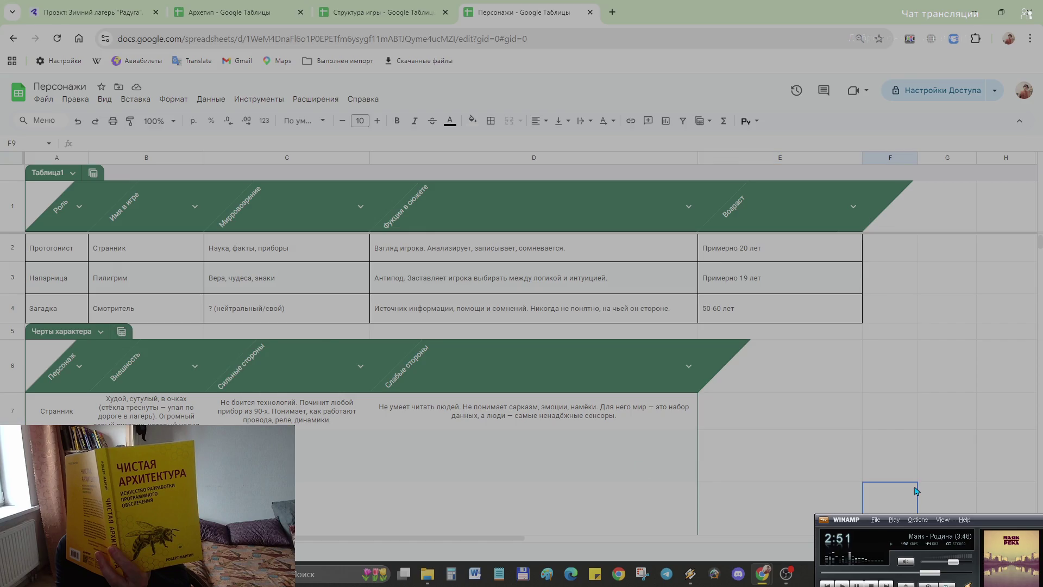
scroll(962, 390, "down", 1)
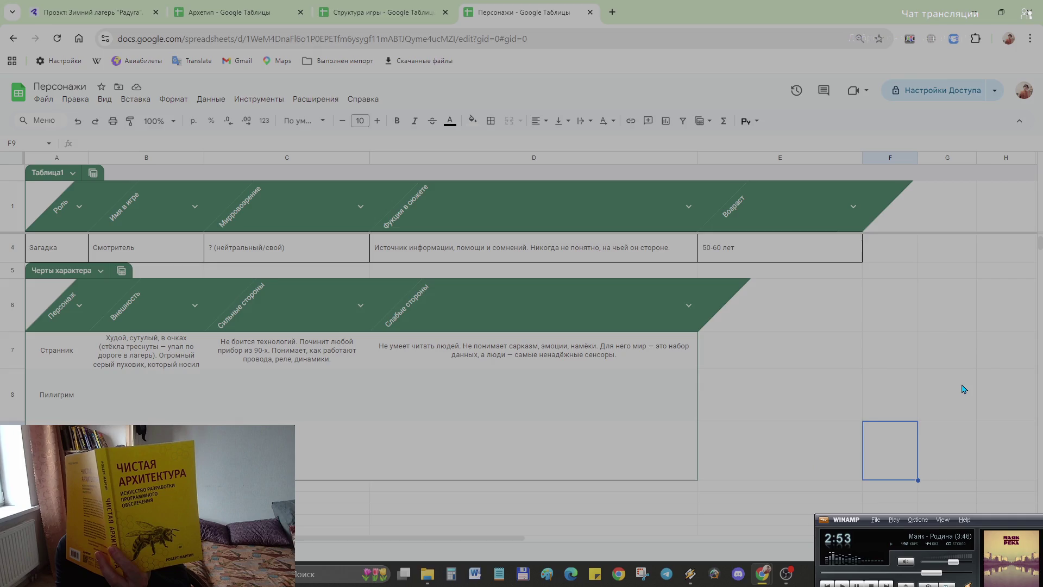
scroll(962, 389, "up", 1)
scroll(188, 418, "down", 3)
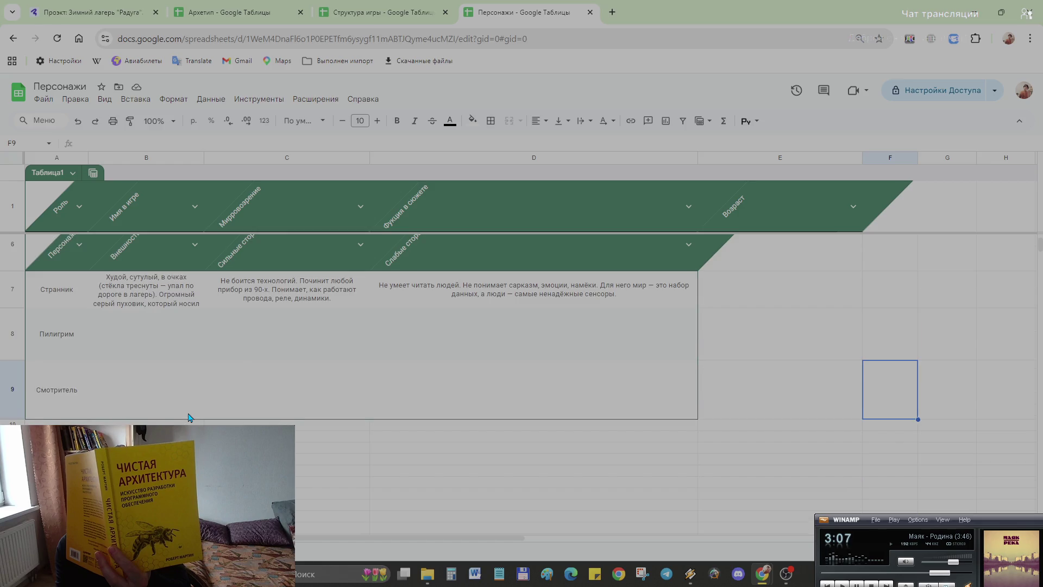
scroll(188, 417, "up", 3)
scroll(188, 418, "down", 3)
scroll(188, 418, "down", 1)
scroll(189, 417, "up", 1)
scroll(188, 418, "up", 3)
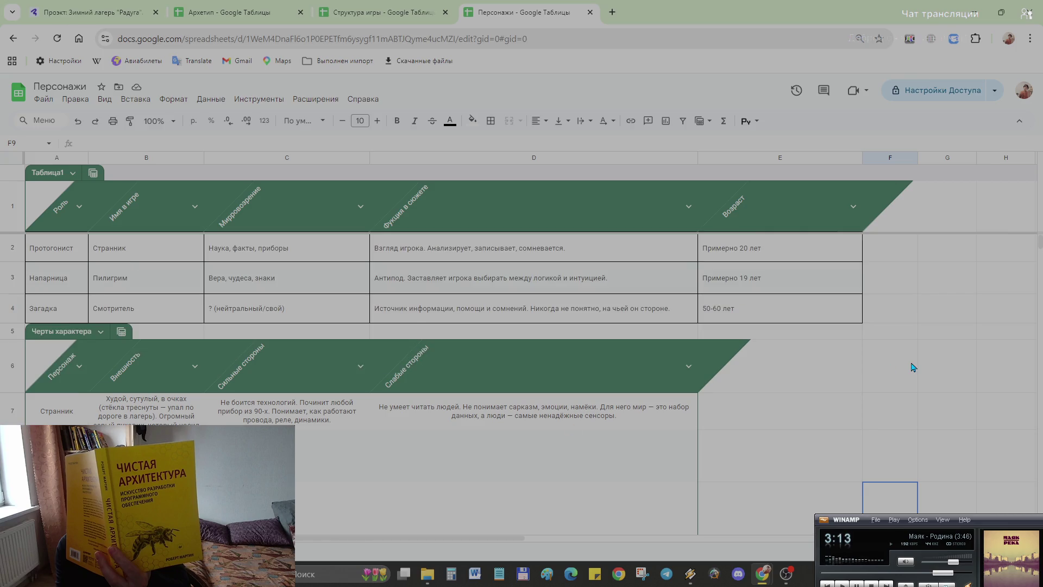
scroll(978, 354, "down", 2)
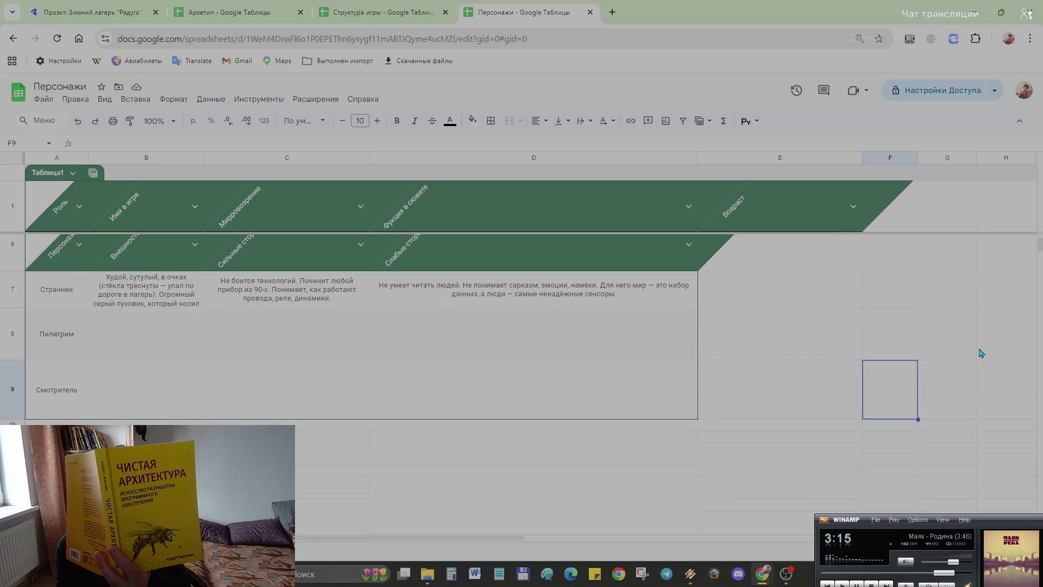
scroll(981, 352, "up", 2)
left_click(370, 13)
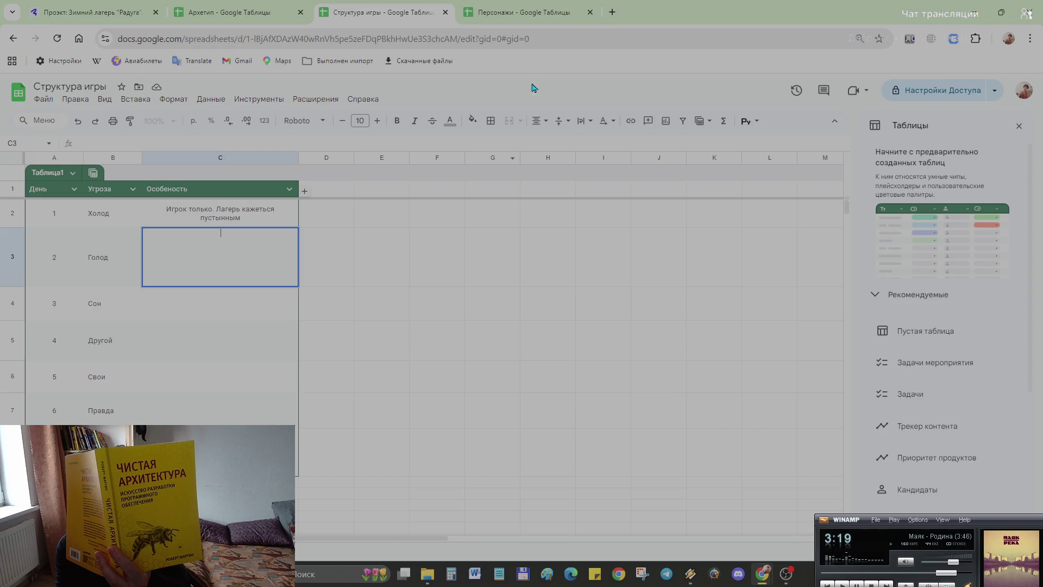
left_click(518, 15)
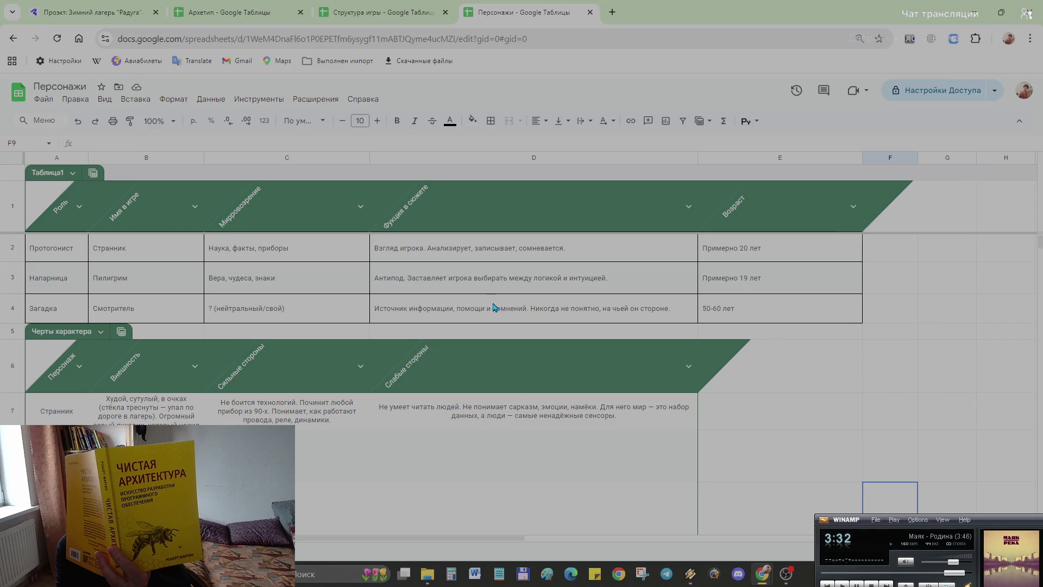
- Try making the Внешность column a file smart-chip column, then undo it
right_click(163, 372)
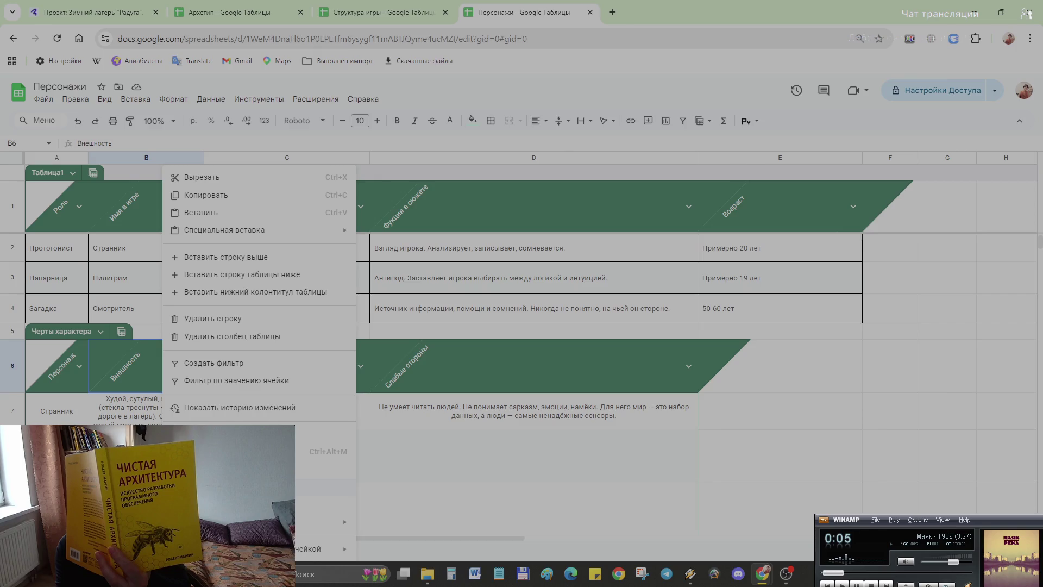
left_click(134, 445)
right_click(134, 443)
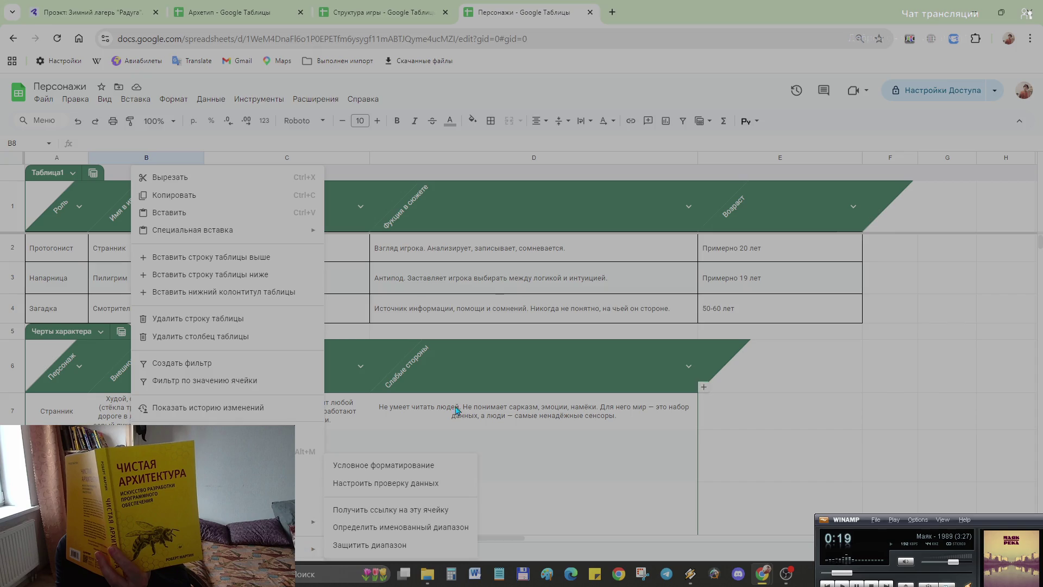
left_click(448, 313)
left_click(184, 371)
right_click(164, 365)
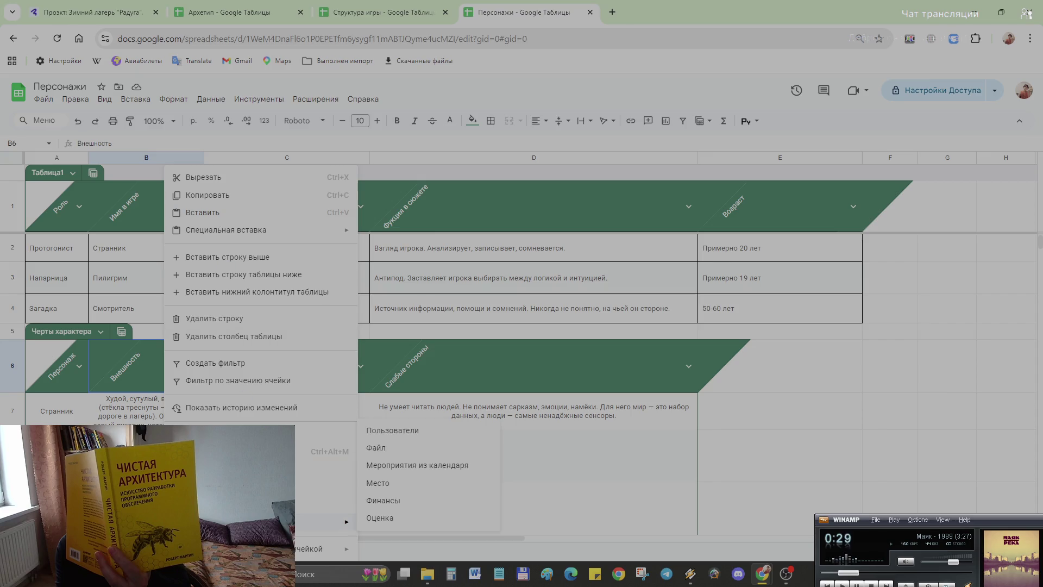
left_click(386, 450)
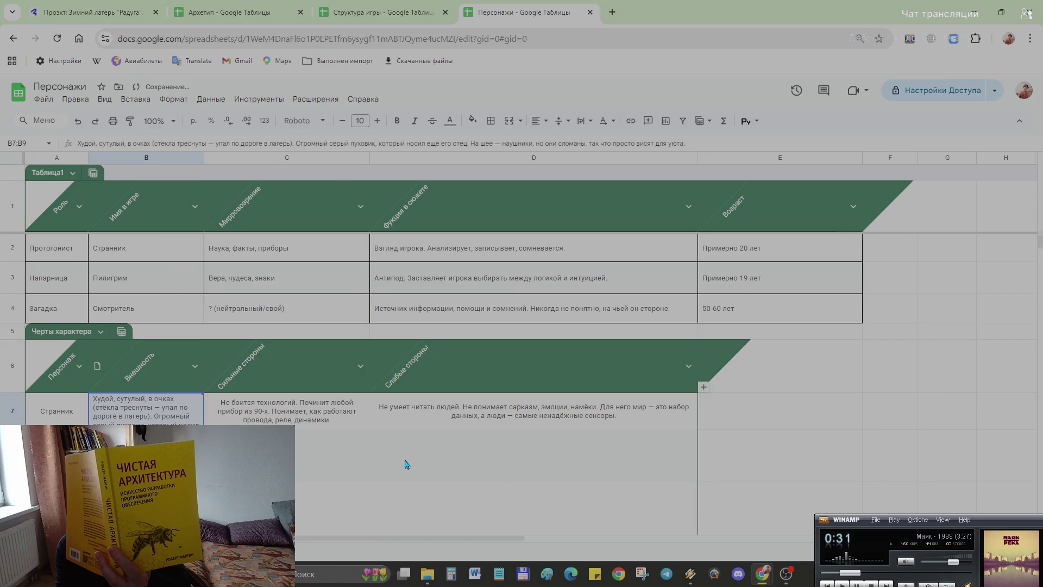
left_click(351, 477)
left_click(149, 368)
left_click(302, 423)
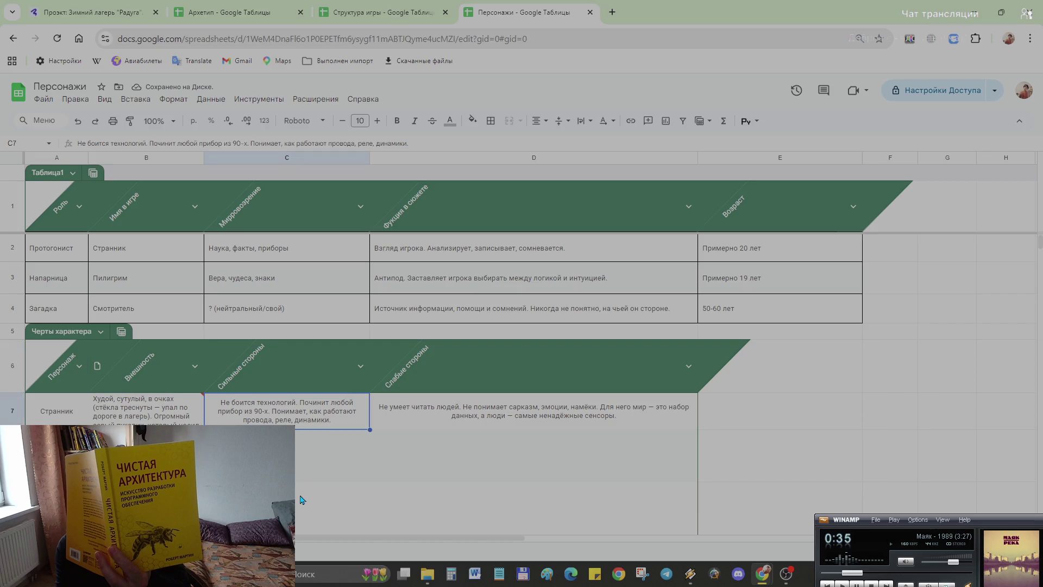
key("ctrl+z")
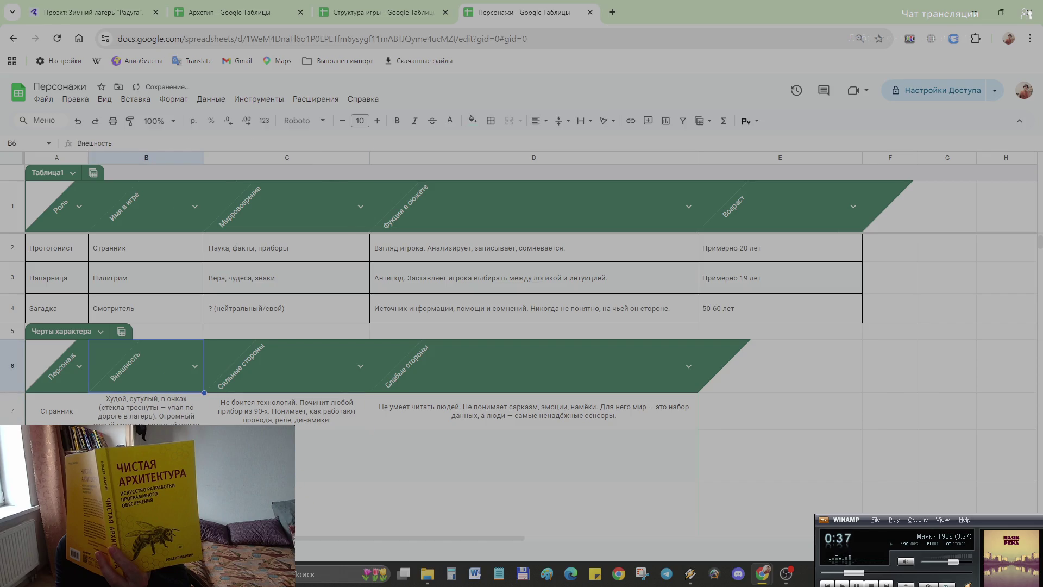
- Make the Внешность column a dropdown with Странник's appearance as its option
right_click(152, 372)
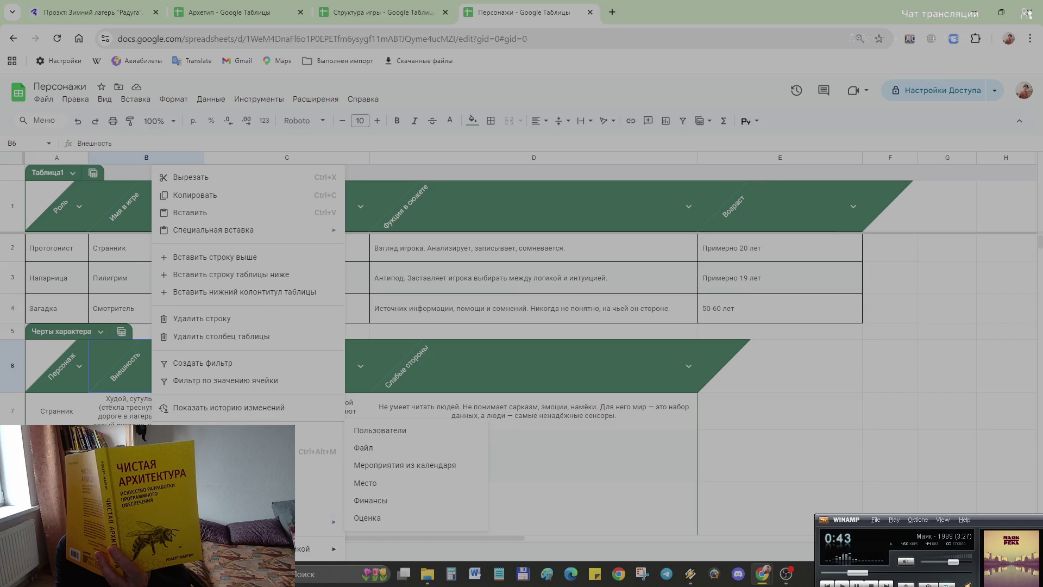
left_click(244, 505)
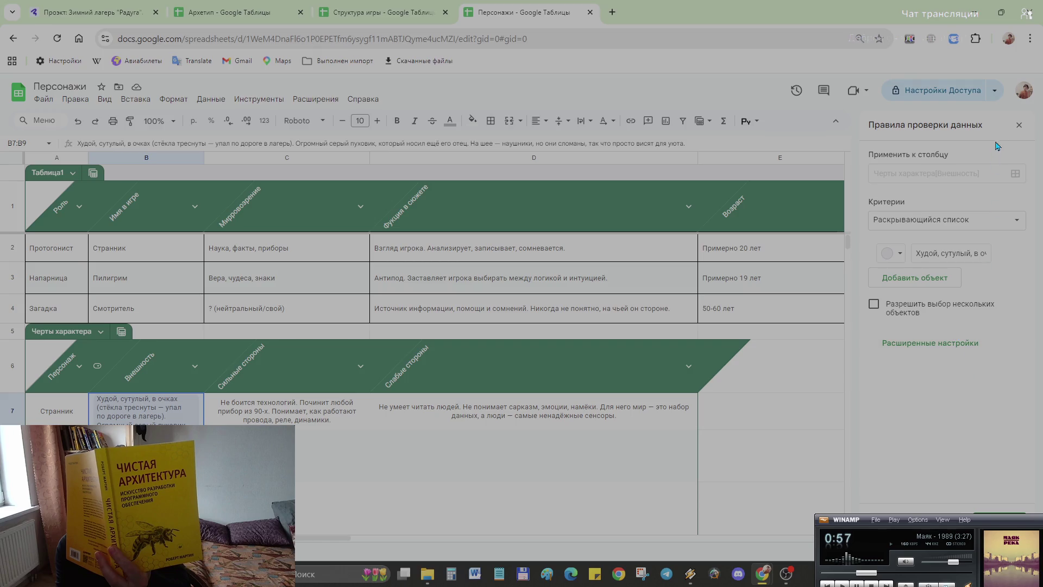
left_click(1017, 127)
left_click(334, 452)
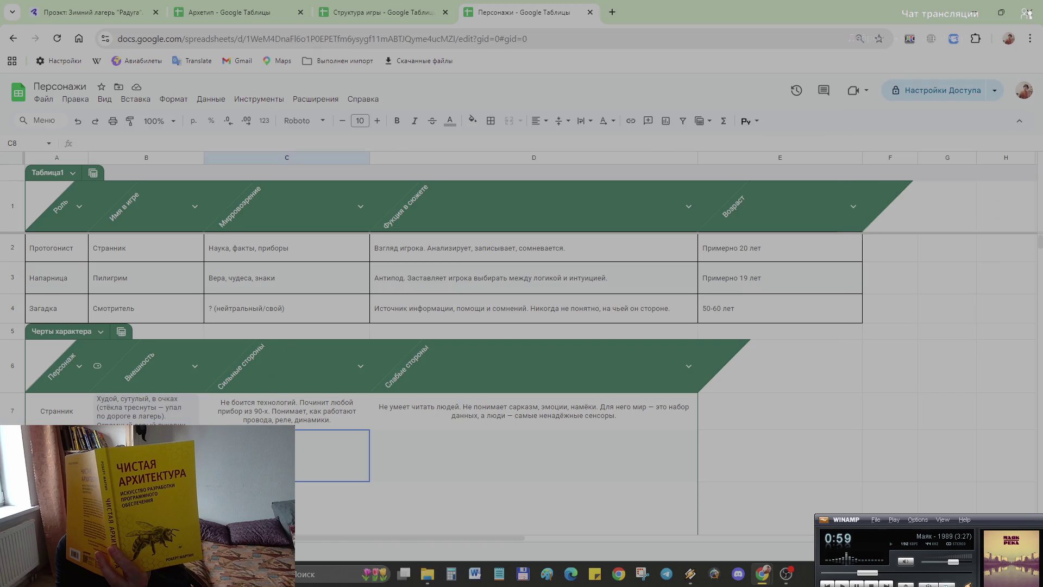
left_click(97, 370)
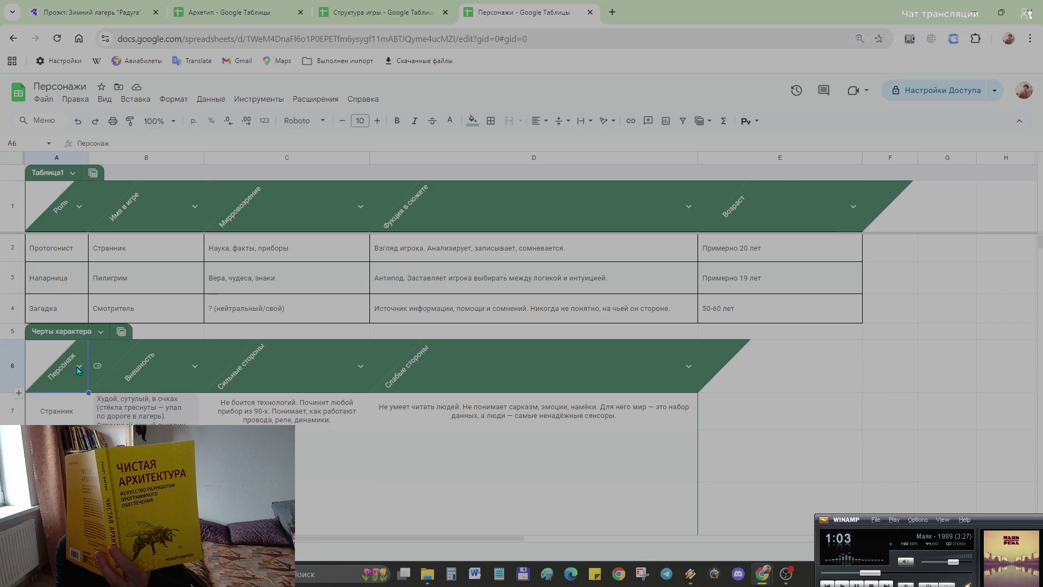
left_click(300, 377)
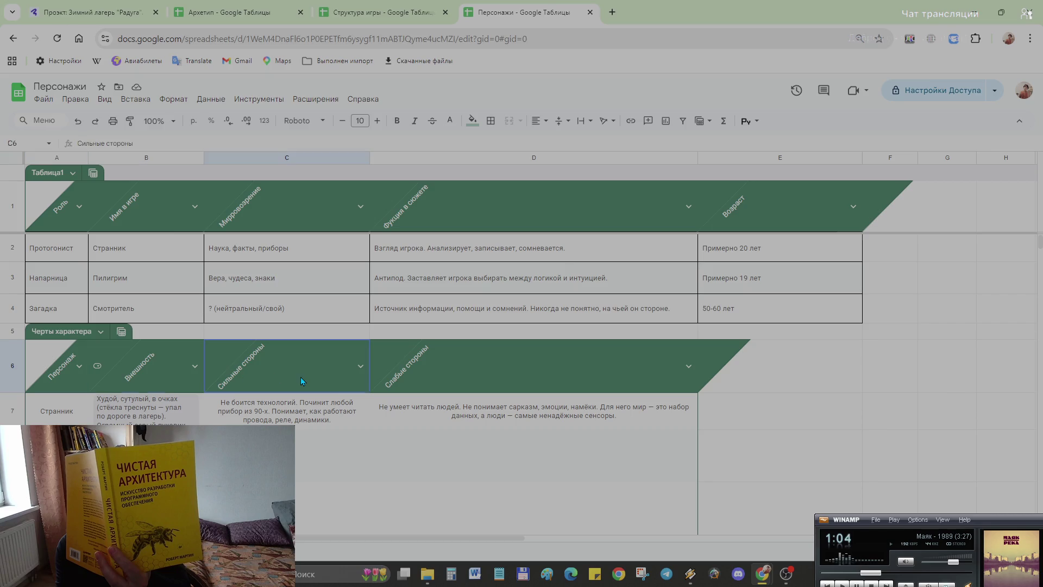
left_click(97, 372)
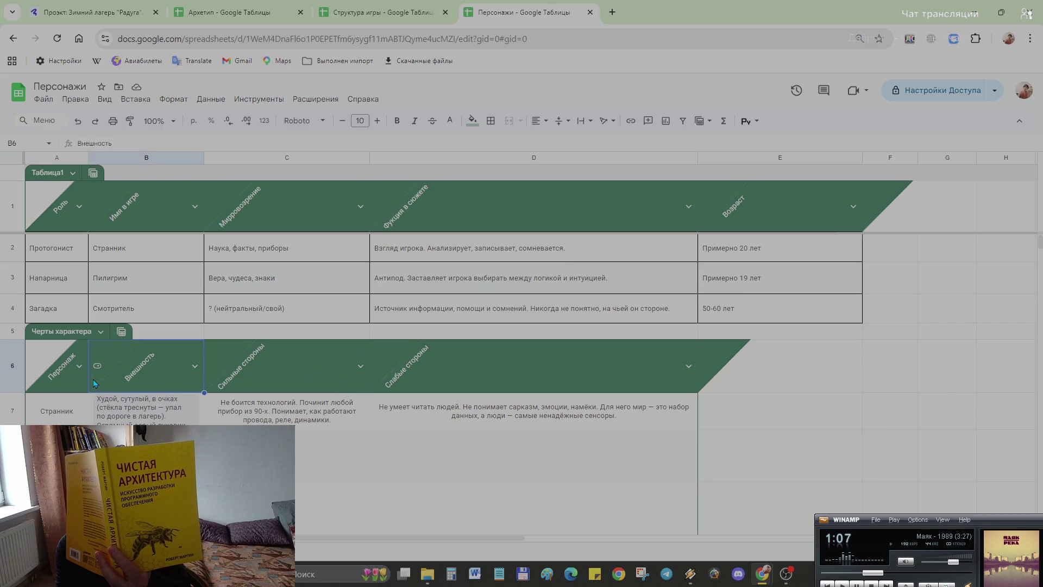
left_click(63, 372)
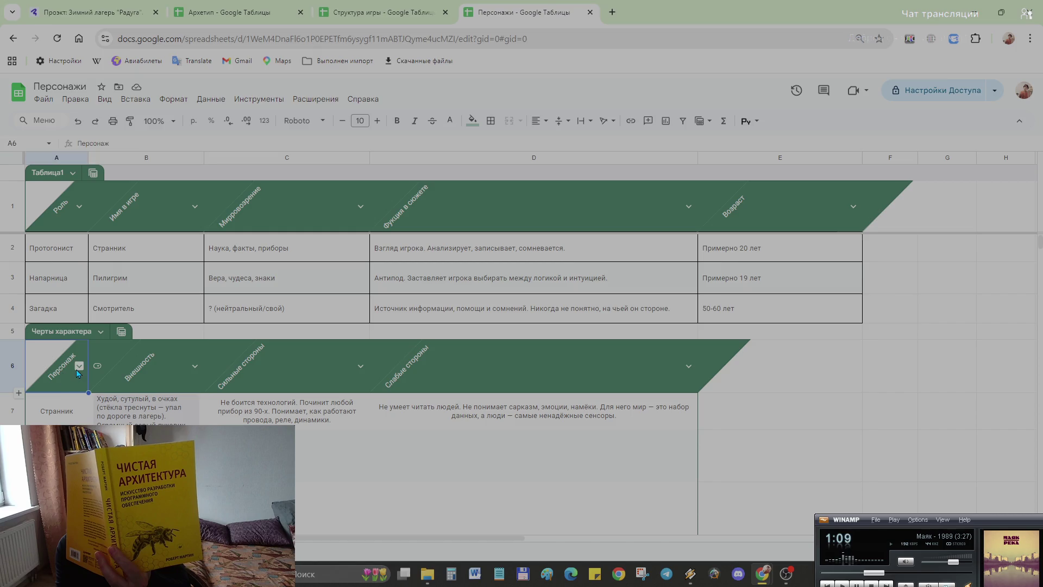
left_click(78, 369)
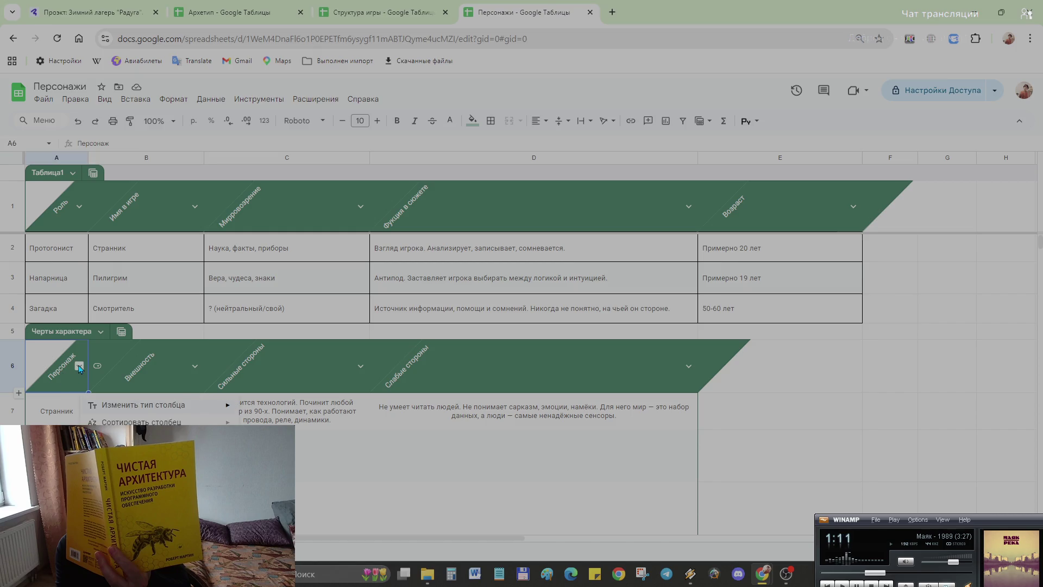
left_click(195, 365)
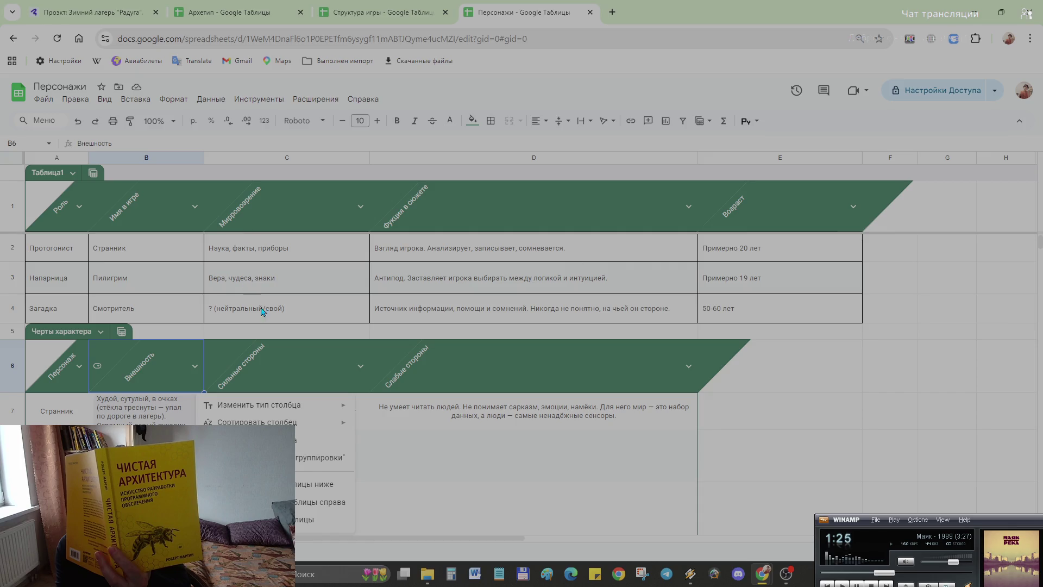
left_click_drag(755, 378, 62, 375)
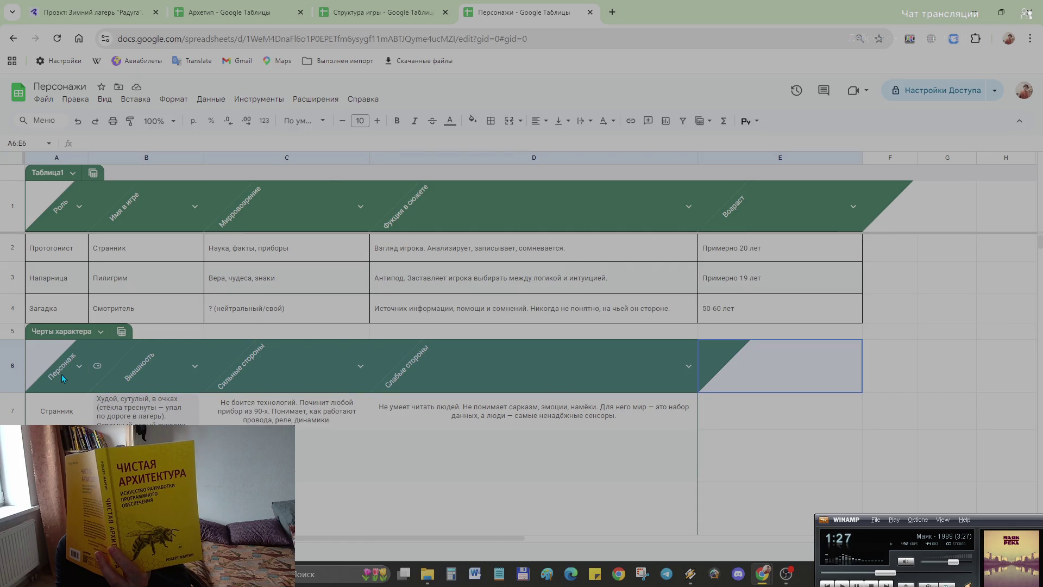
- Dismiss the row menu and select the Имя в игре header of the first table
right_click(180, 367)
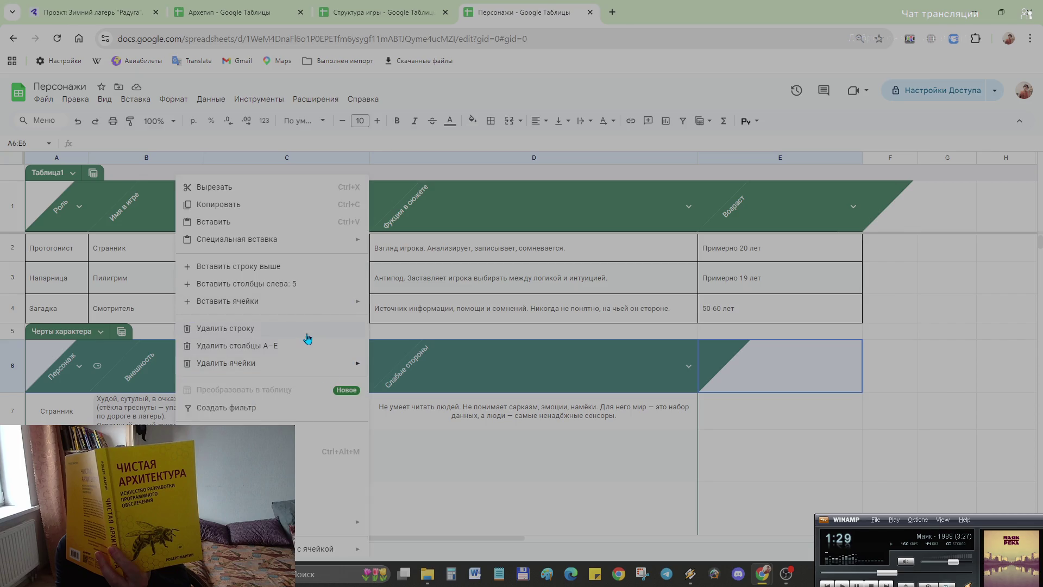
left_click(845, 449)
scroll(456, 400, "down", 2)
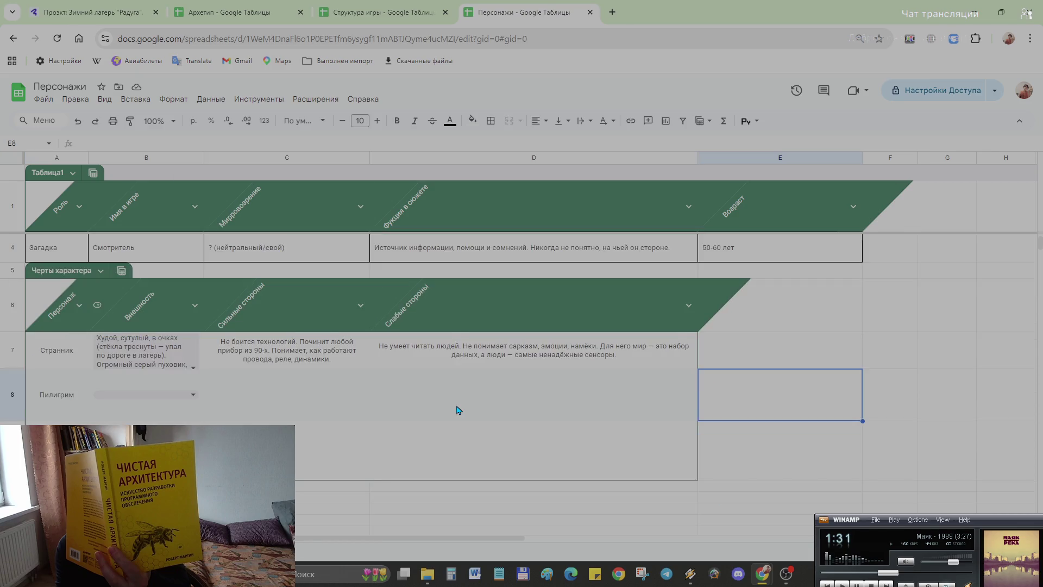
scroll(456, 410, "down", 2)
scroll(457, 410, "down", 3)
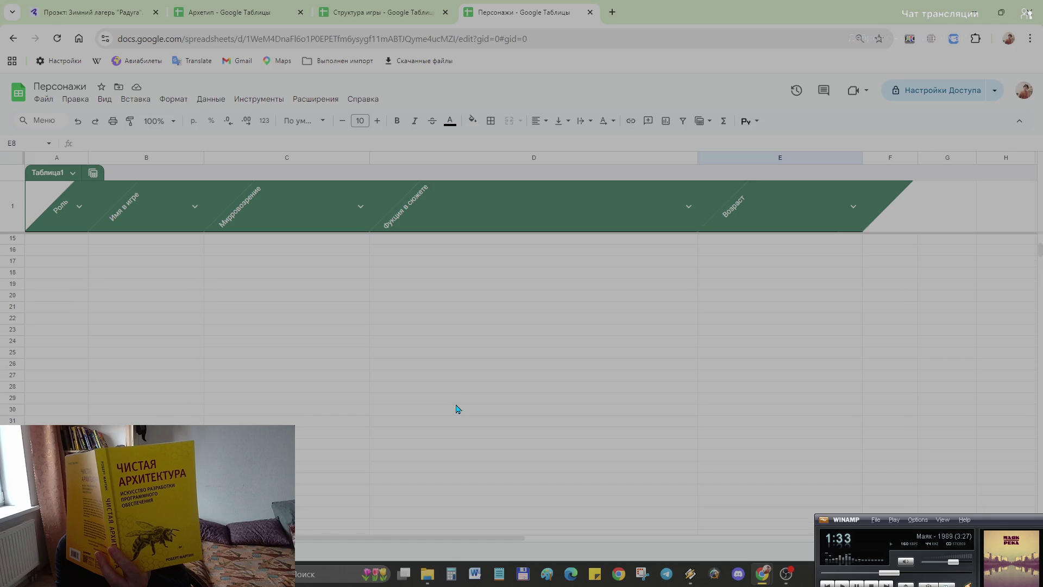
scroll(457, 410, "up", 4)
scroll(456, 409, "up", 3)
left_click(193, 215)
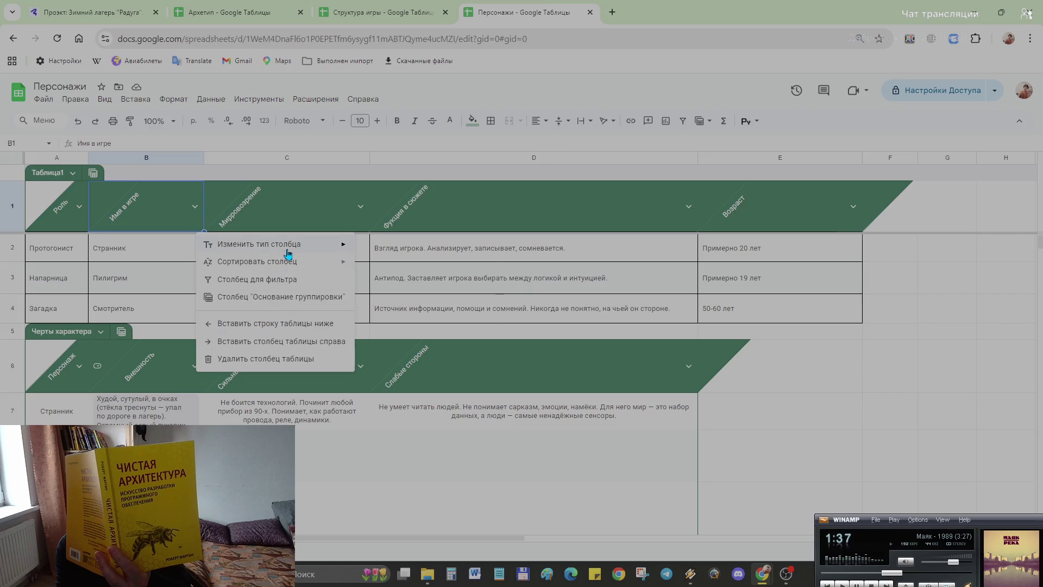
mouse_move(386, 248)
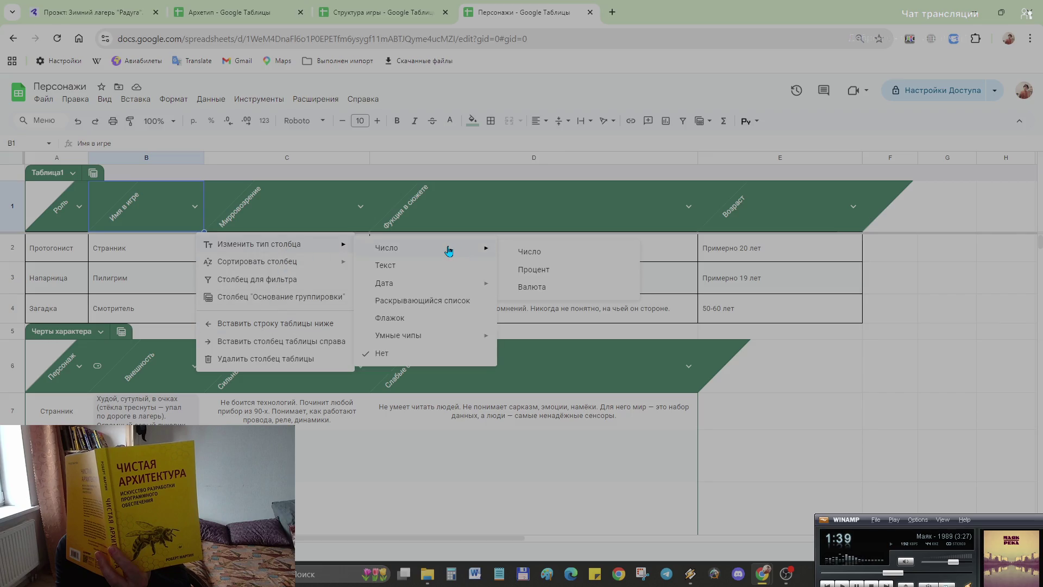
- Set the Имя в игре column to text type and review the first table's header row
left_click(443, 267)
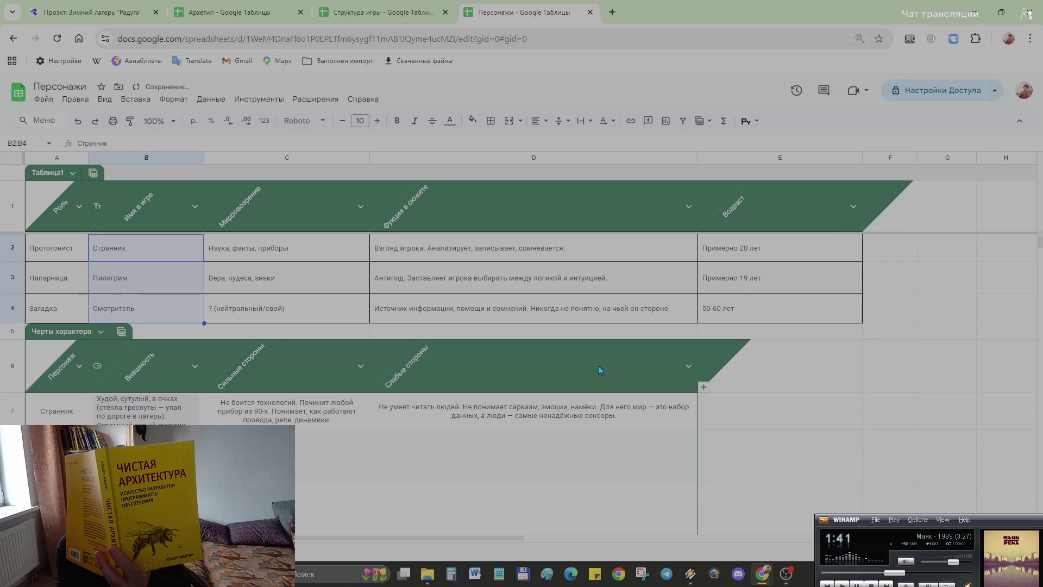
scroll(722, 351, "down", 3)
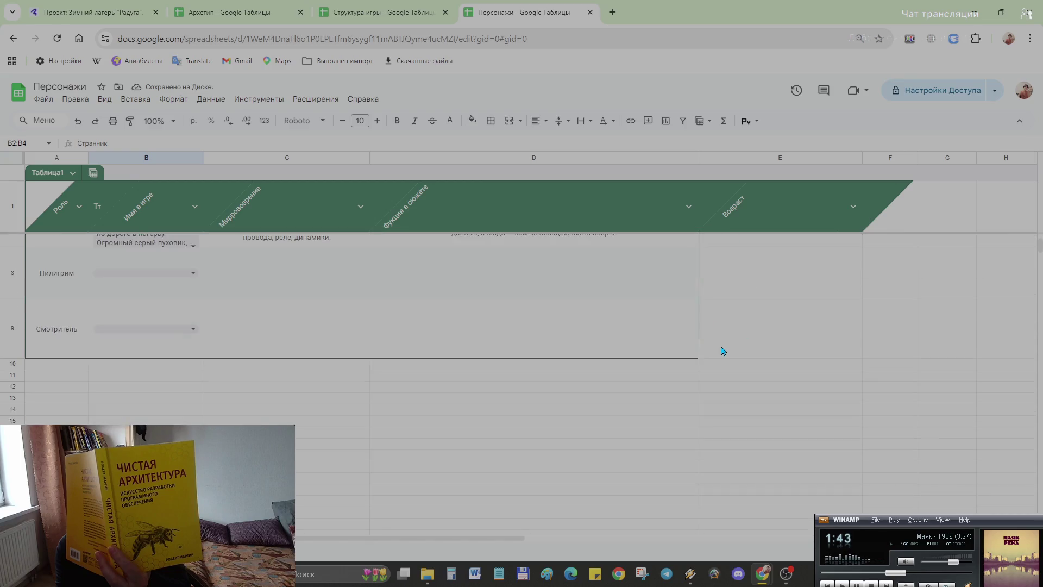
scroll(721, 350, "up", 3)
scroll(720, 348, "down", 5)
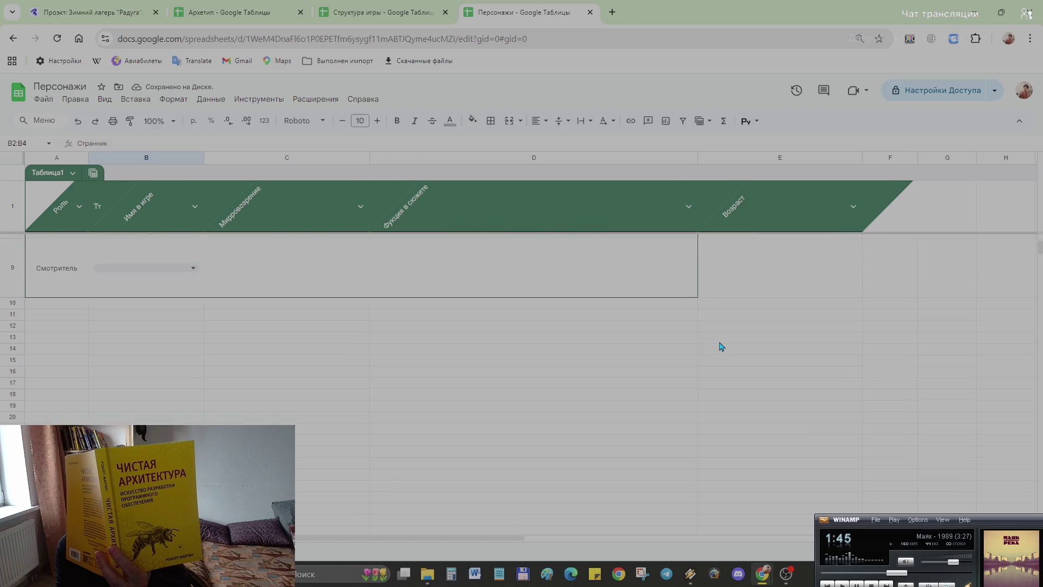
scroll(721, 347, "up", 5)
left_click_drag(926, 195, 54, 224)
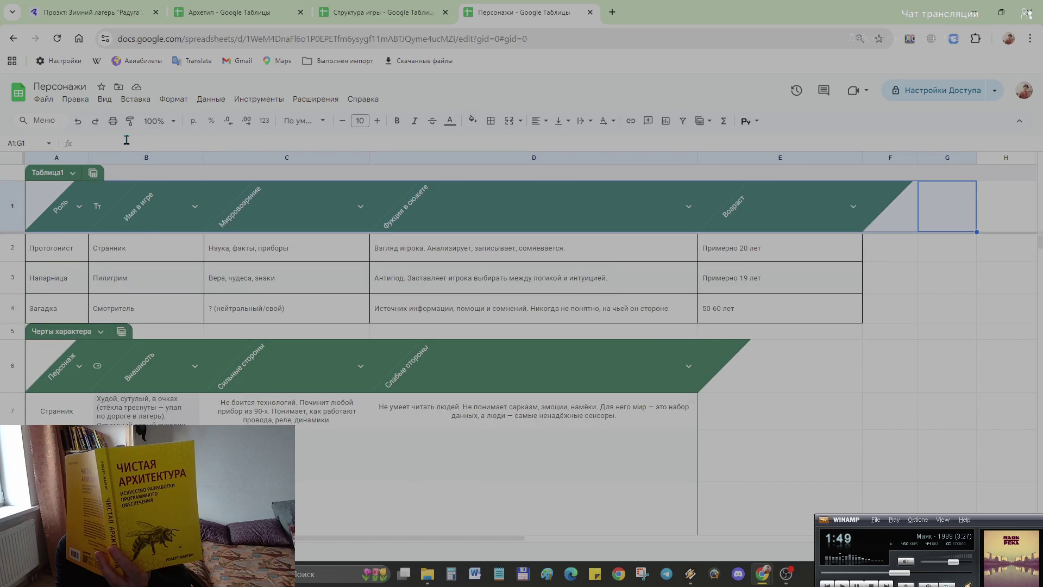
left_click(196, 207)
mouse_move(260, 244)
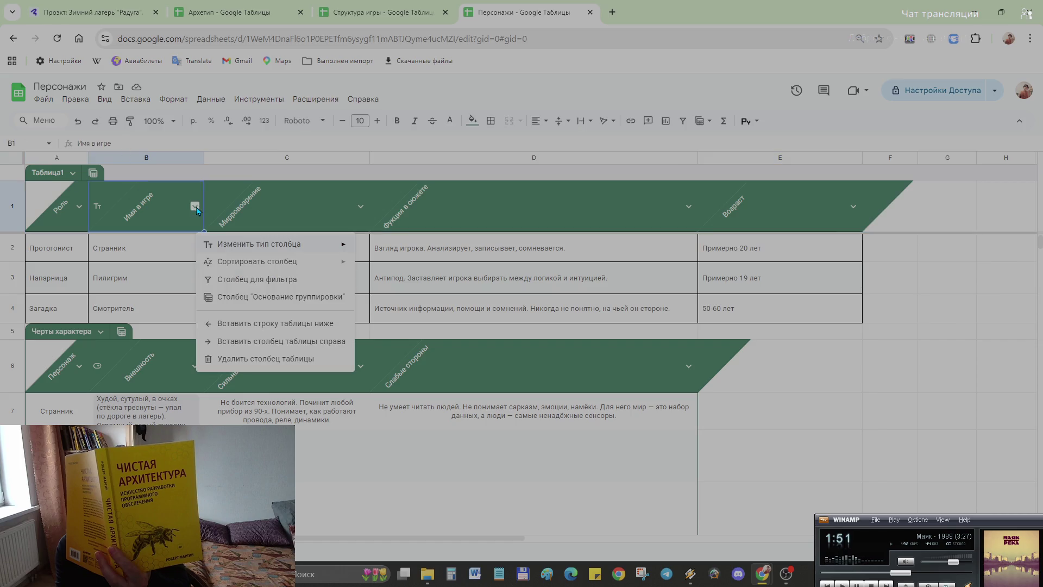
left_click(909, 384)
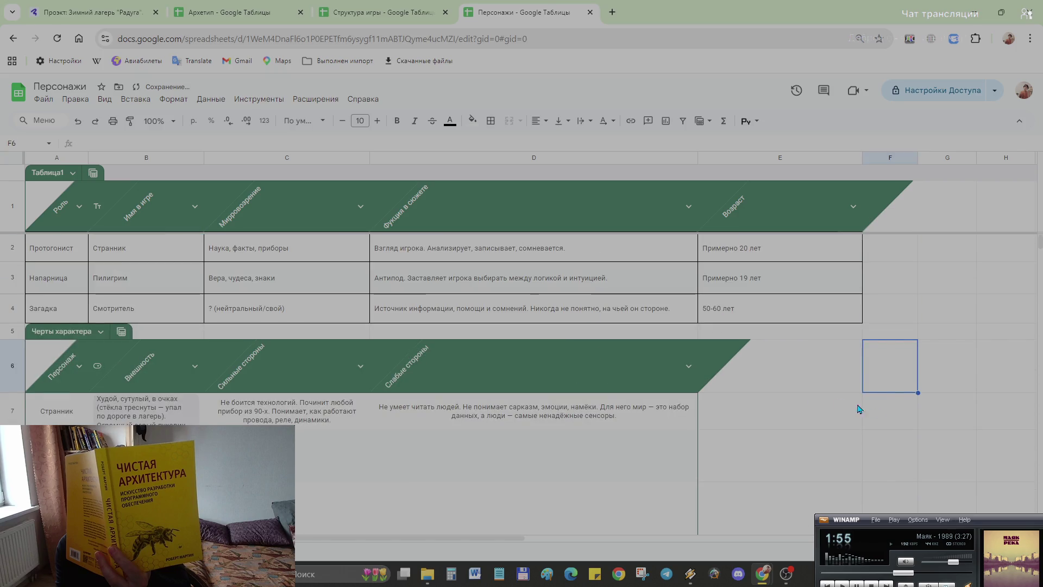
- Change the Внешность column of Черты характера from a dropdown to plain text
left_click_drag(774, 371, 56, 380)
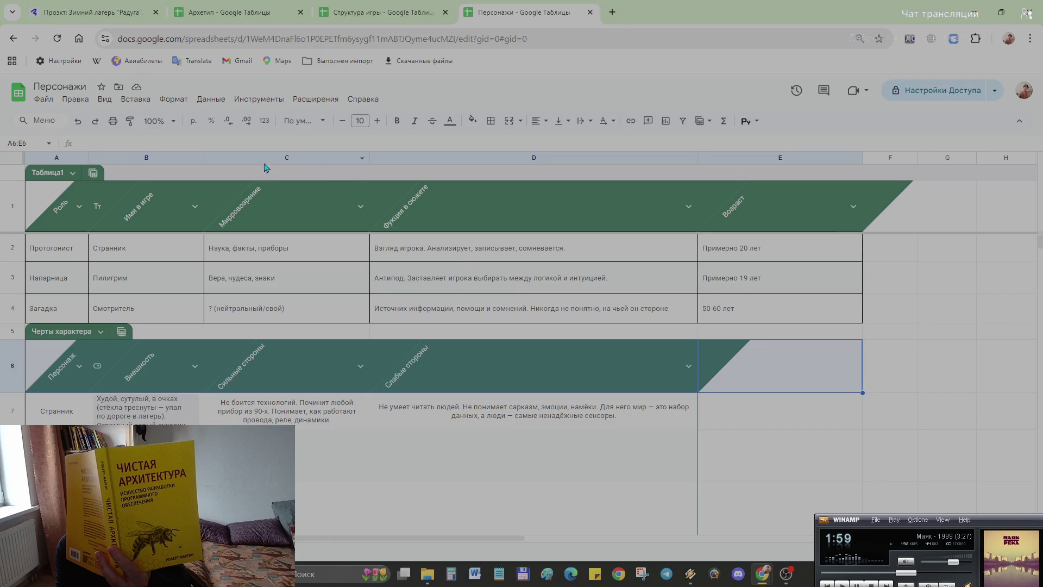
left_click(195, 367)
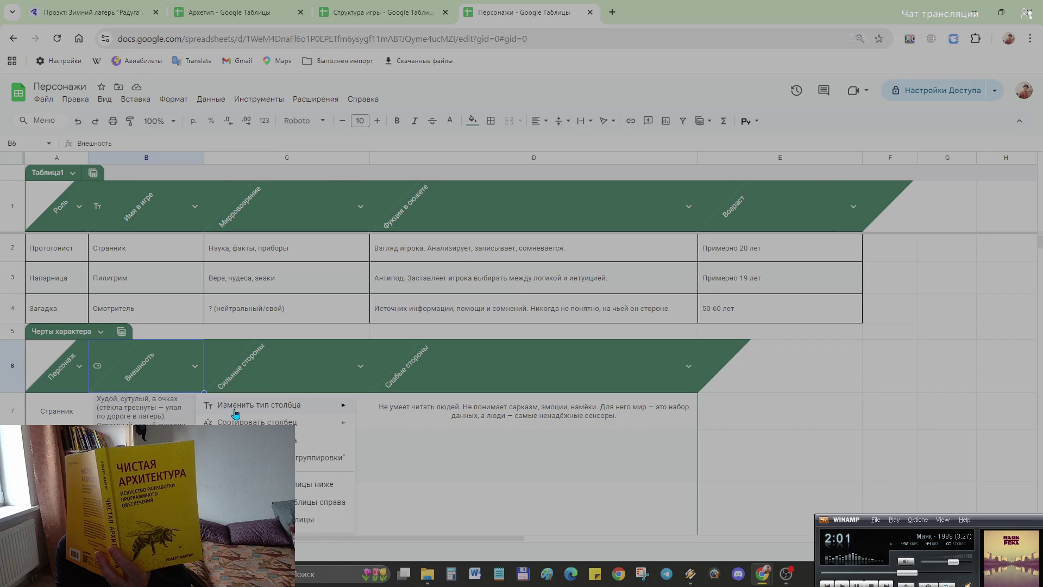
mouse_move(259, 405)
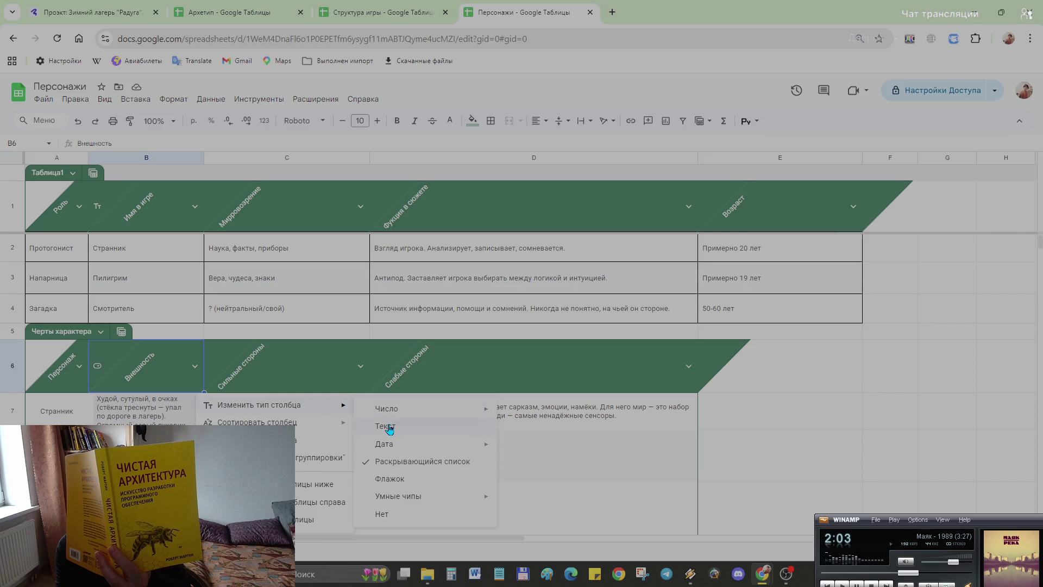
left_click(387, 427)
left_click(811, 437)
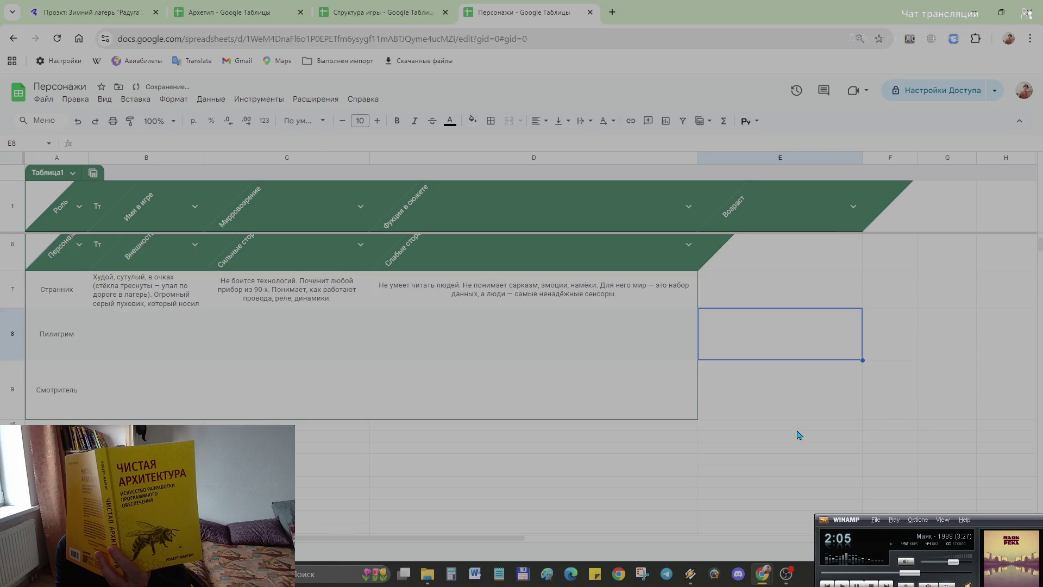
scroll(688, 375, "down", 3)
scroll(688, 375, "down", 3)
scroll(688, 375, "down", 3)
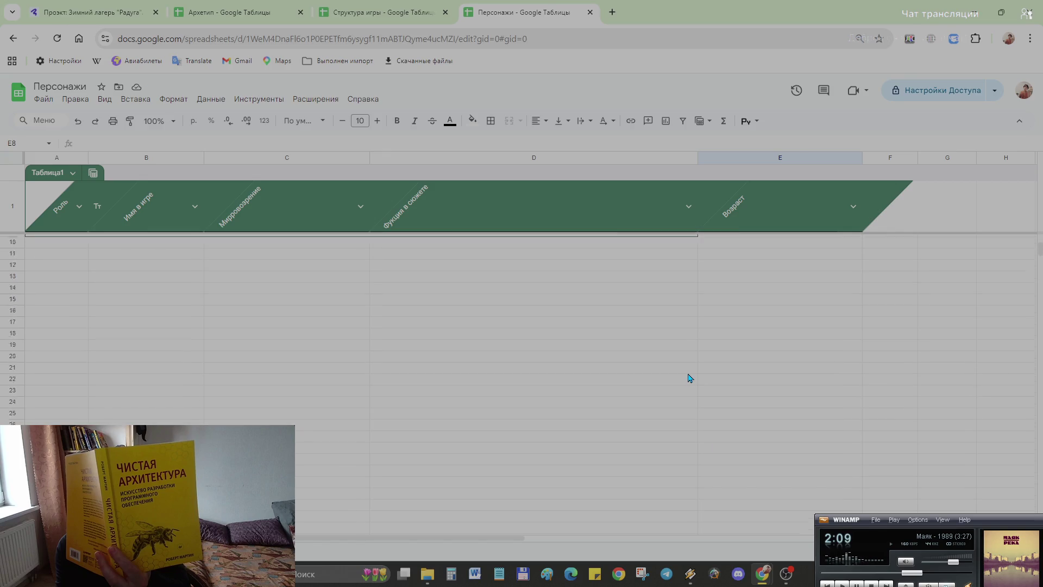
scroll(688, 377, "up", 10)
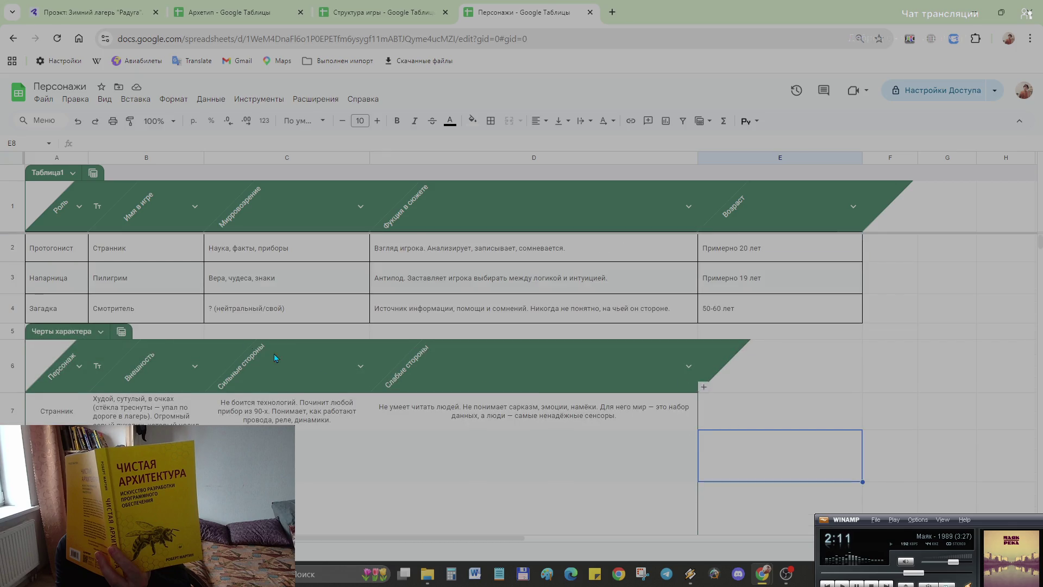
left_click(73, 173)
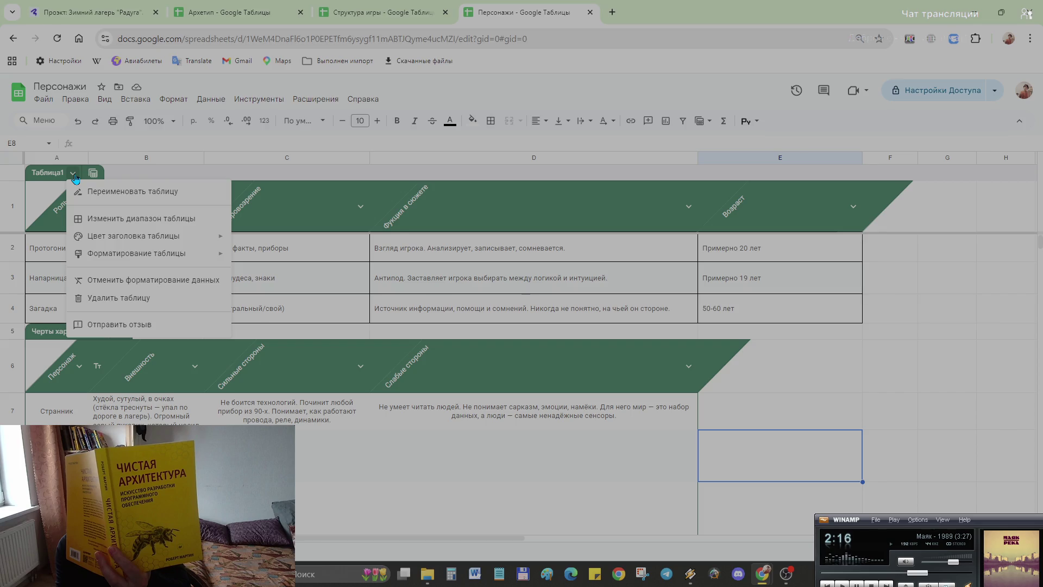
left_click(820, 390)
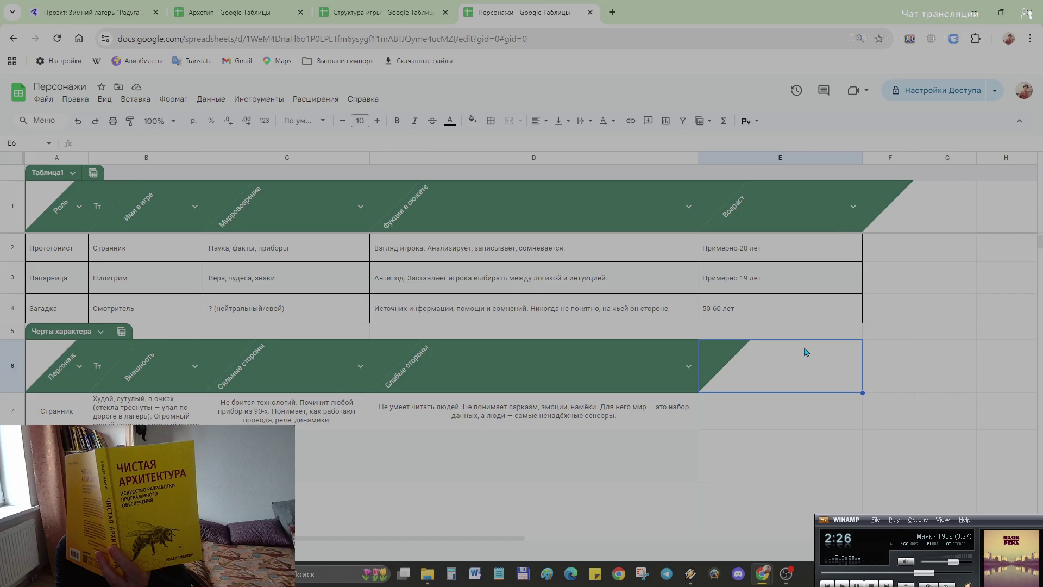
left_click(860, 436)
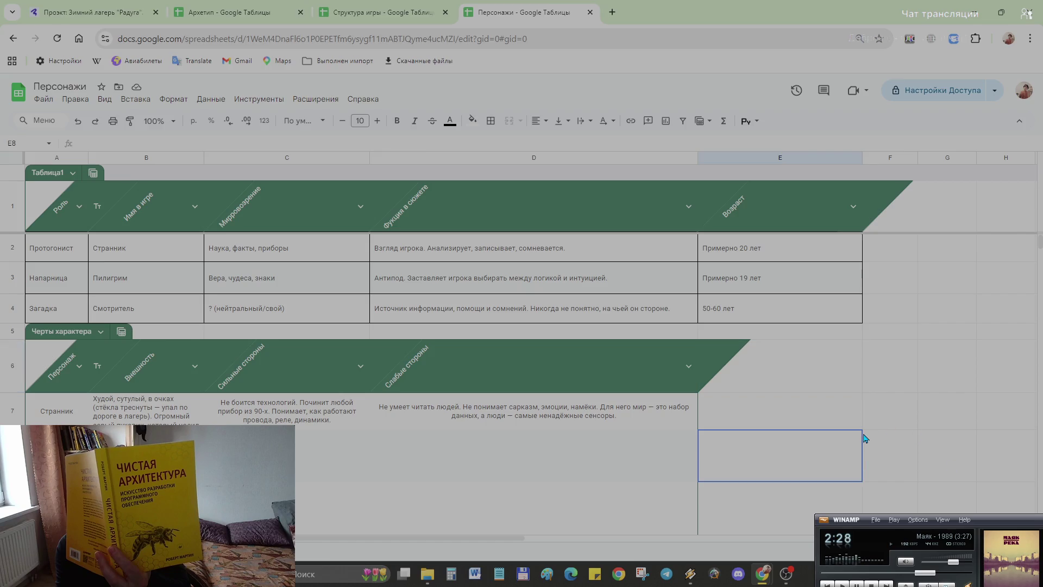
scroll(725, 405, "down", 3)
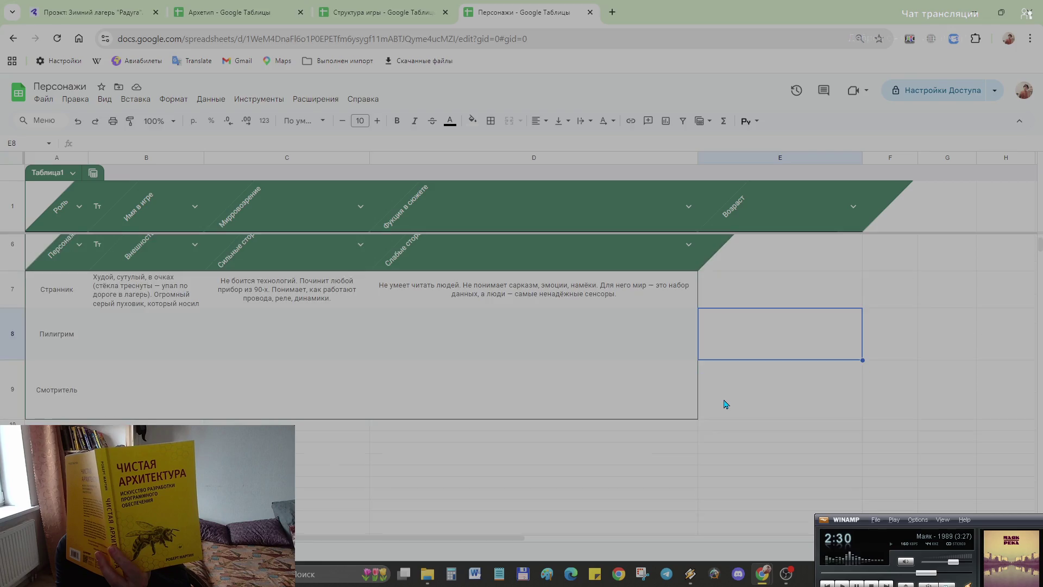
scroll(726, 405, "up", 3)
scroll(984, 344, "down", 3)
scroll(984, 343, "up", 3)
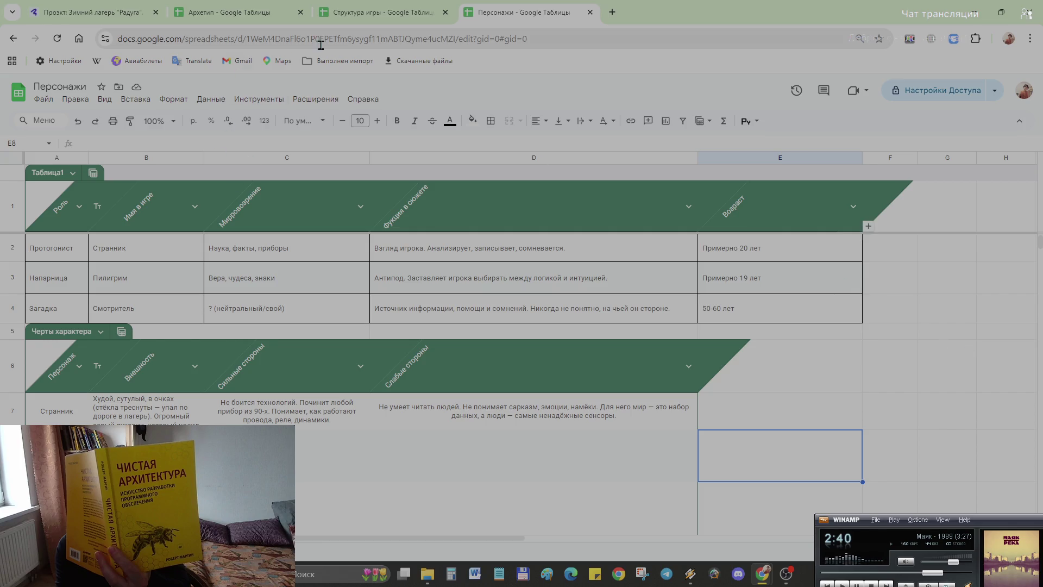
left_click(254, 19)
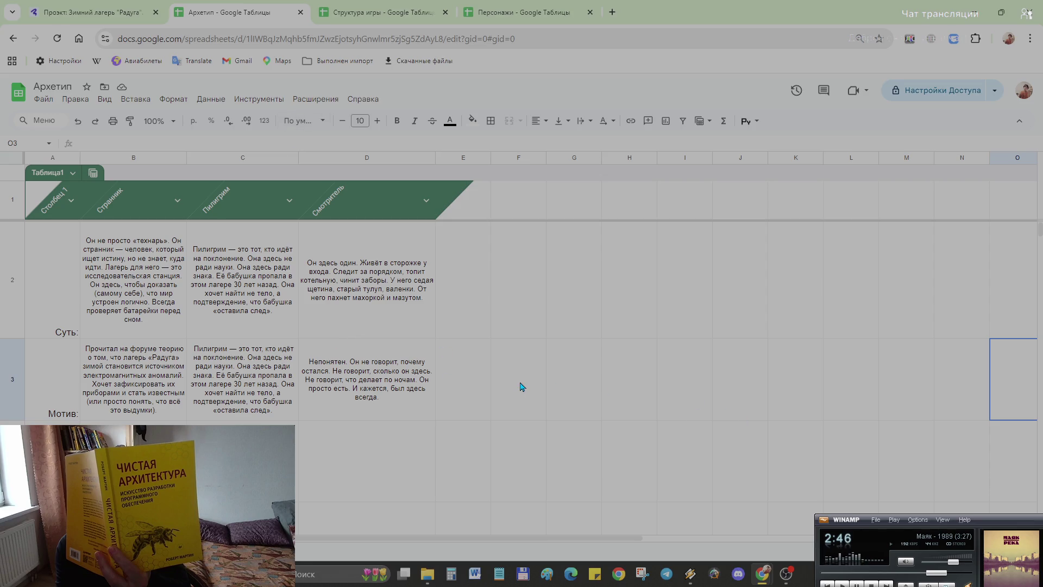
scroll(520, 386, "down", 1)
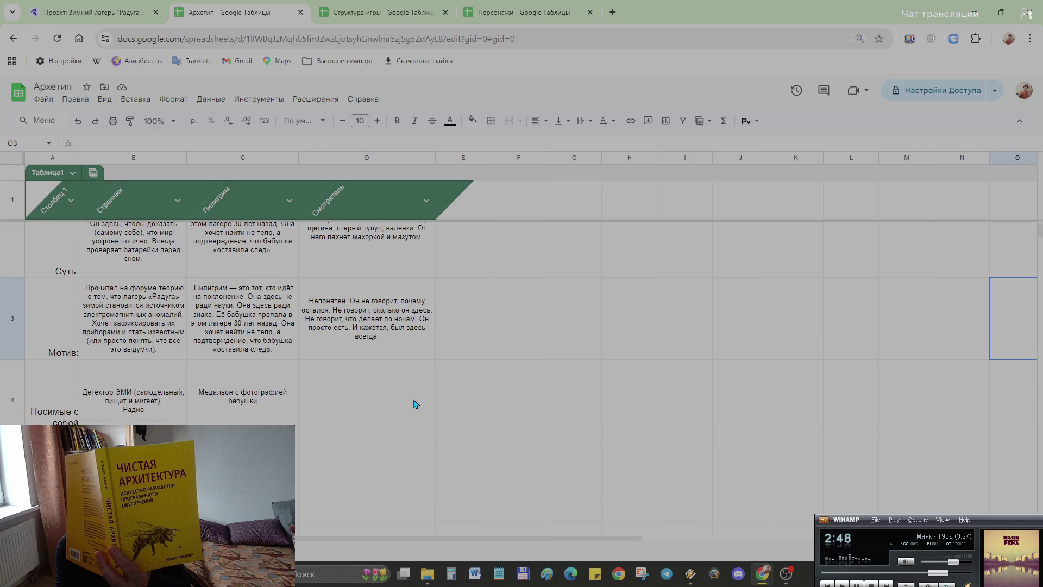
scroll(414, 403, "down", 1)
scroll(414, 403, "down", 1)
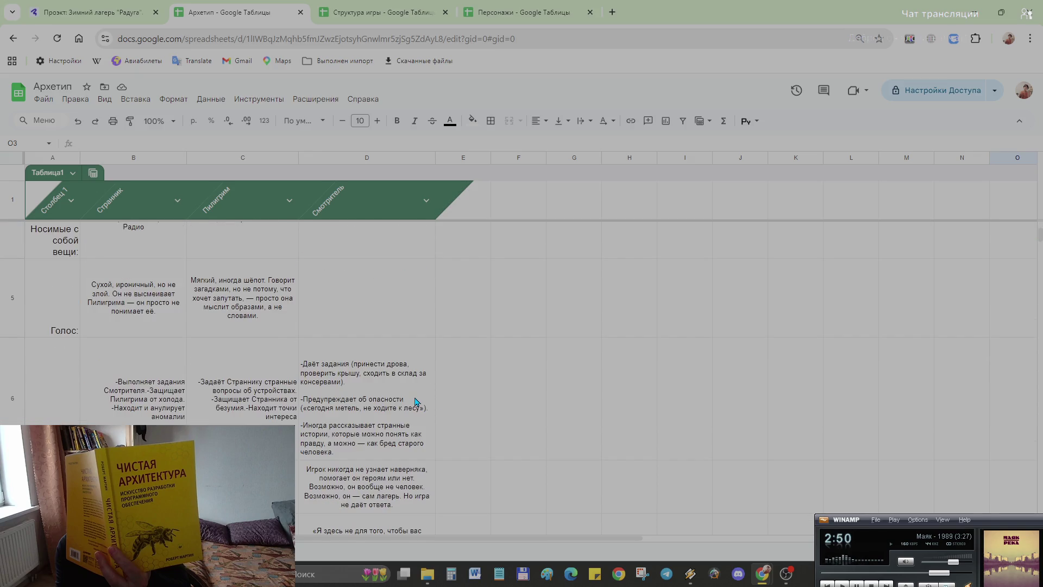
scroll(415, 402, "down", 1)
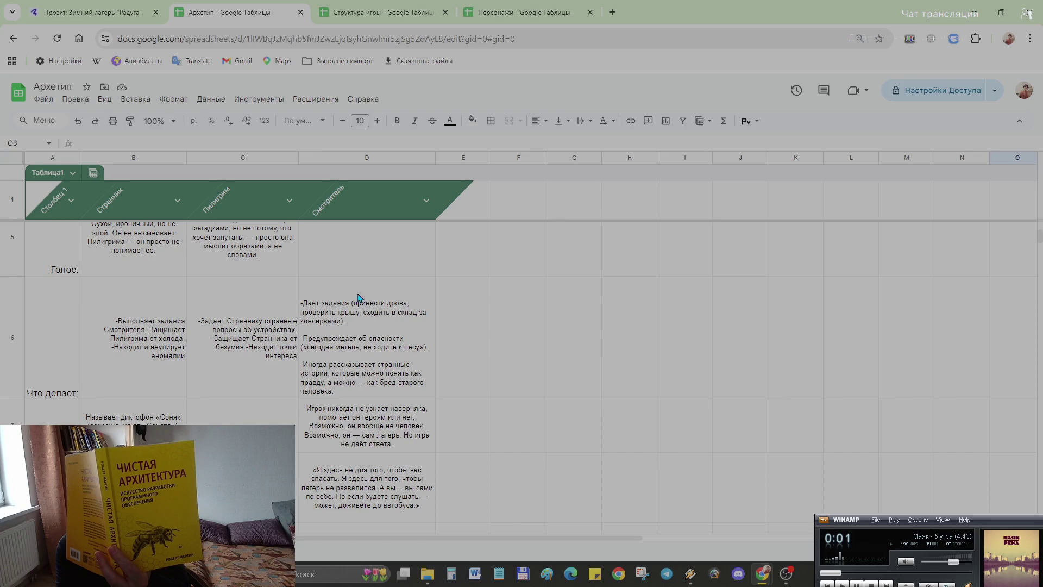
left_click(500, 19)
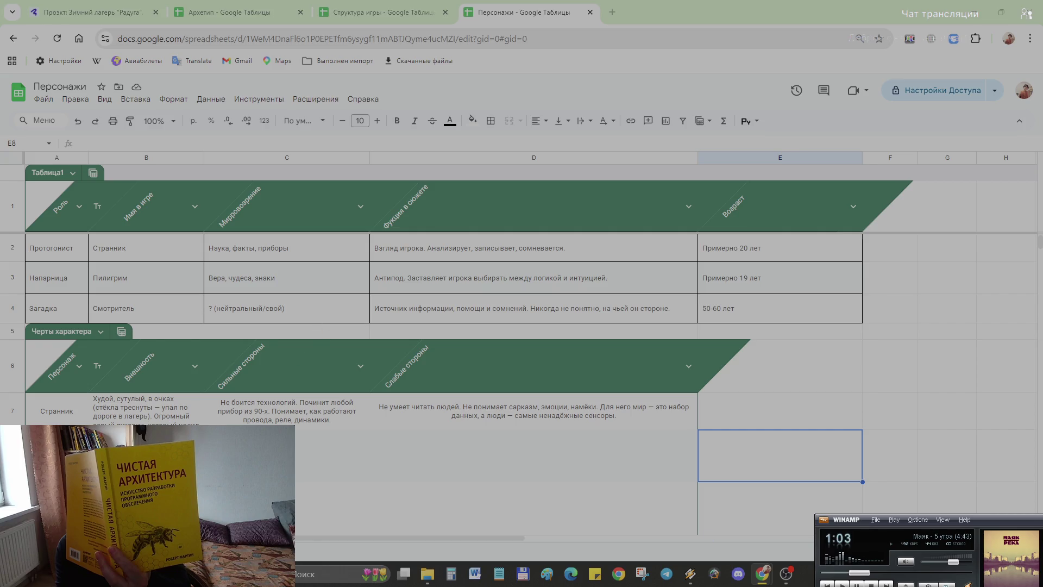
- Paste Пилигрим's appearance description into B8 and select her row
key("Left")
key("Left")
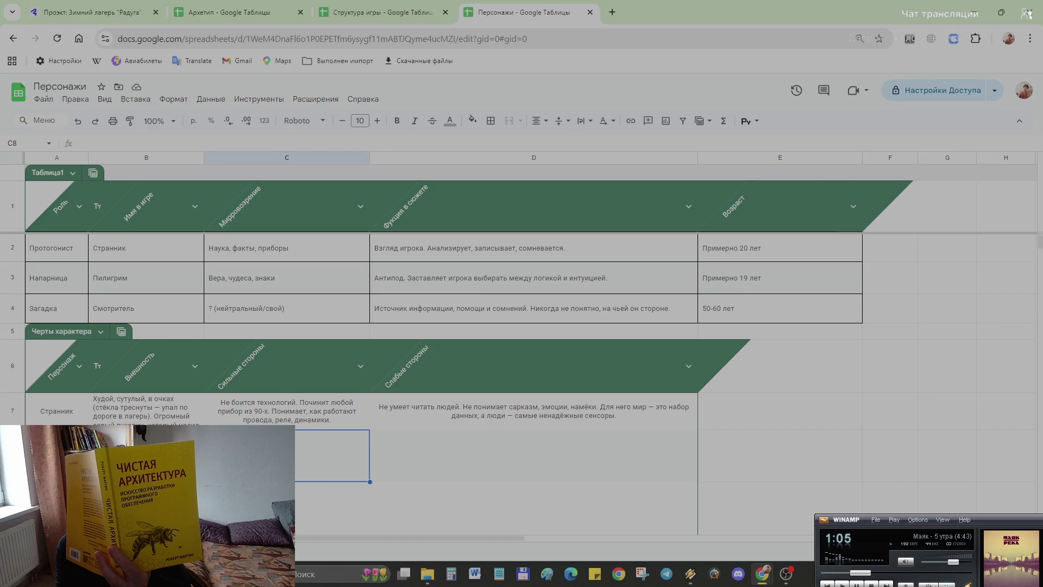
key("Left")
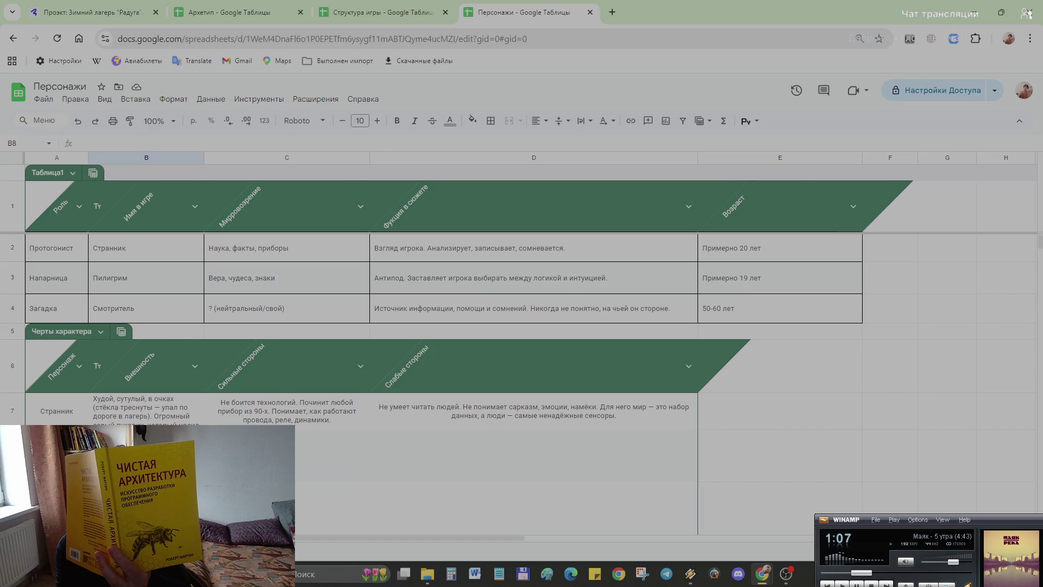
key("ctrl+v")
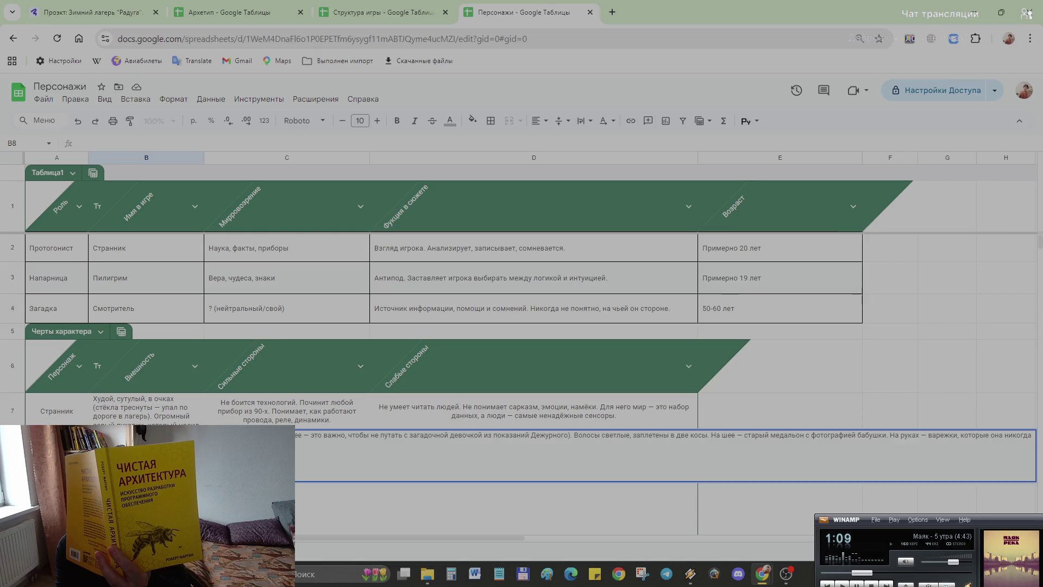
left_click(398, 501)
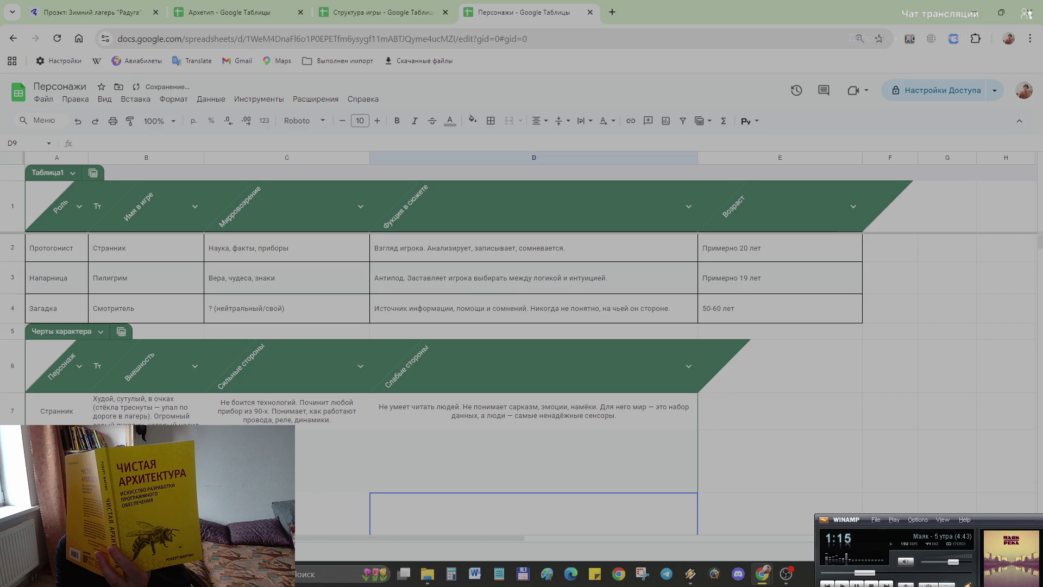
scroll(521, 342, "down", 2)
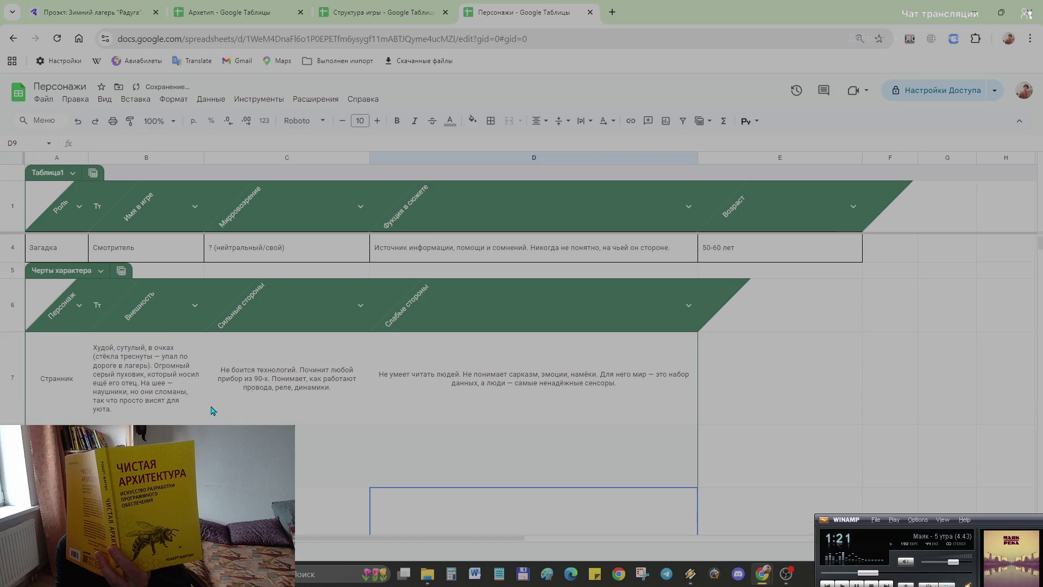
scroll(302, 391, "down", 2)
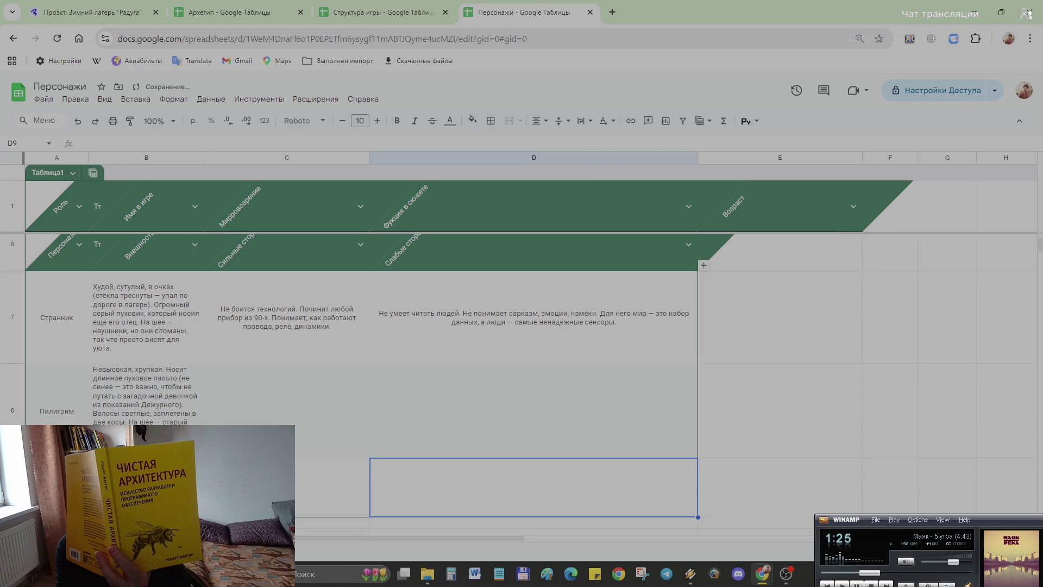
left_click(12, 392)
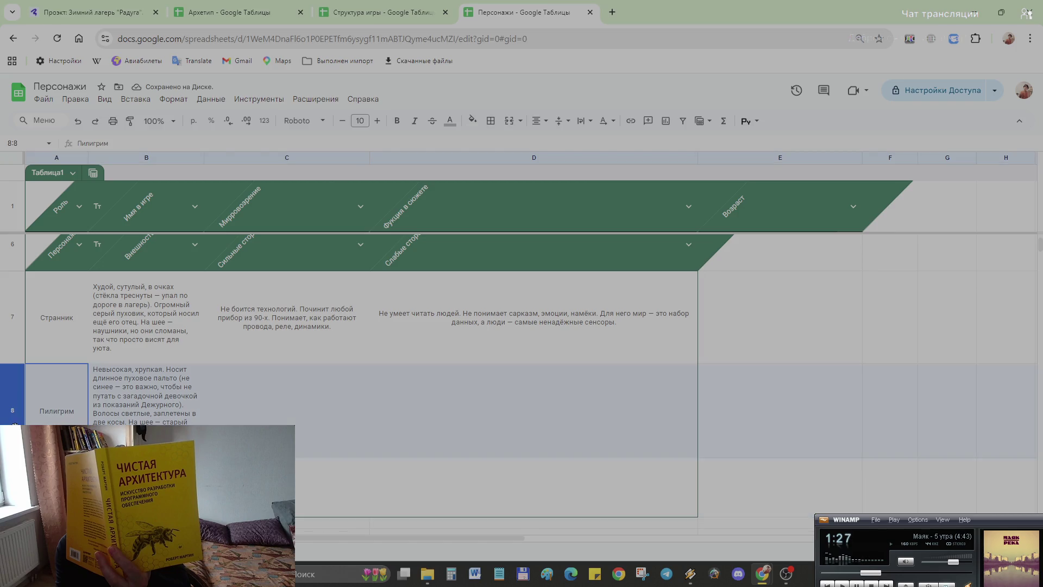